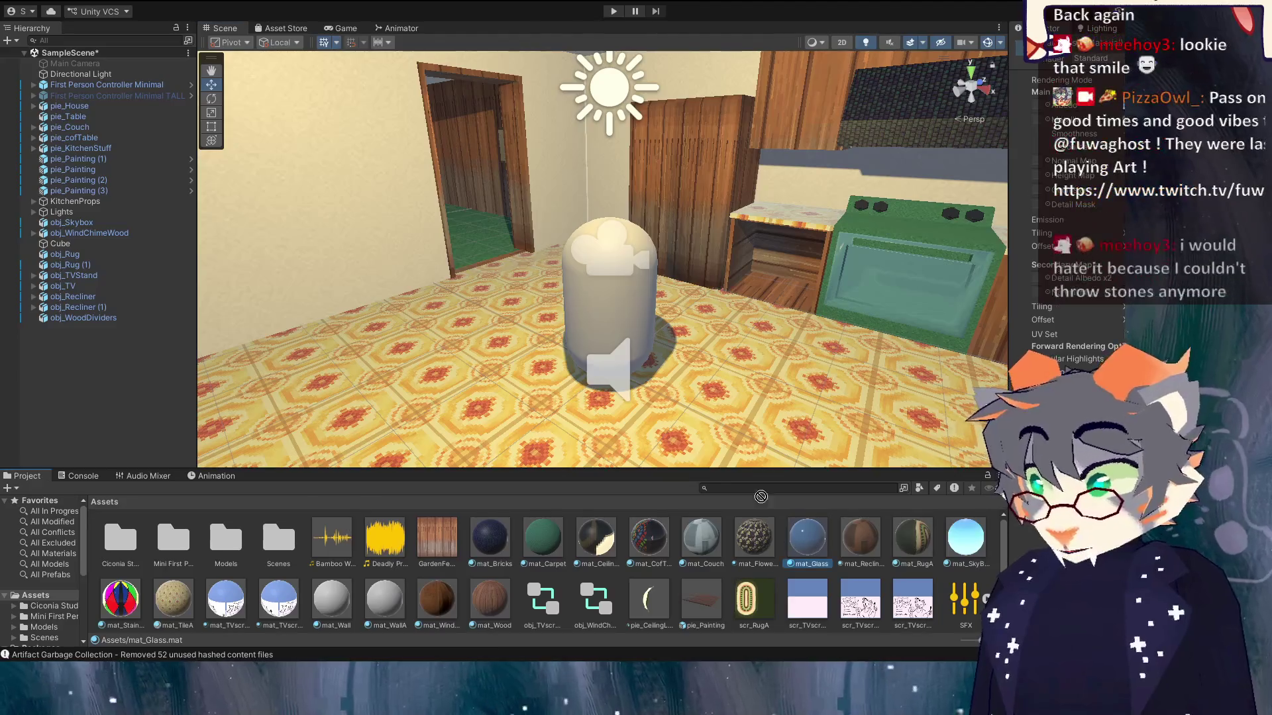
# Drop mat_Glass onto the capsule in the kitchen and move closer to check it.
pyautogui.moveTo(601, 319)
pyautogui.mouseDown()
pyautogui.moveTo(572, 334)
pyautogui.moveTo(651, 365)
pyautogui.moveTo(742, 457)
pyautogui.mouseUp()
pyautogui.moveTo(810, 552); pyautogui.dragTo(697, 356)
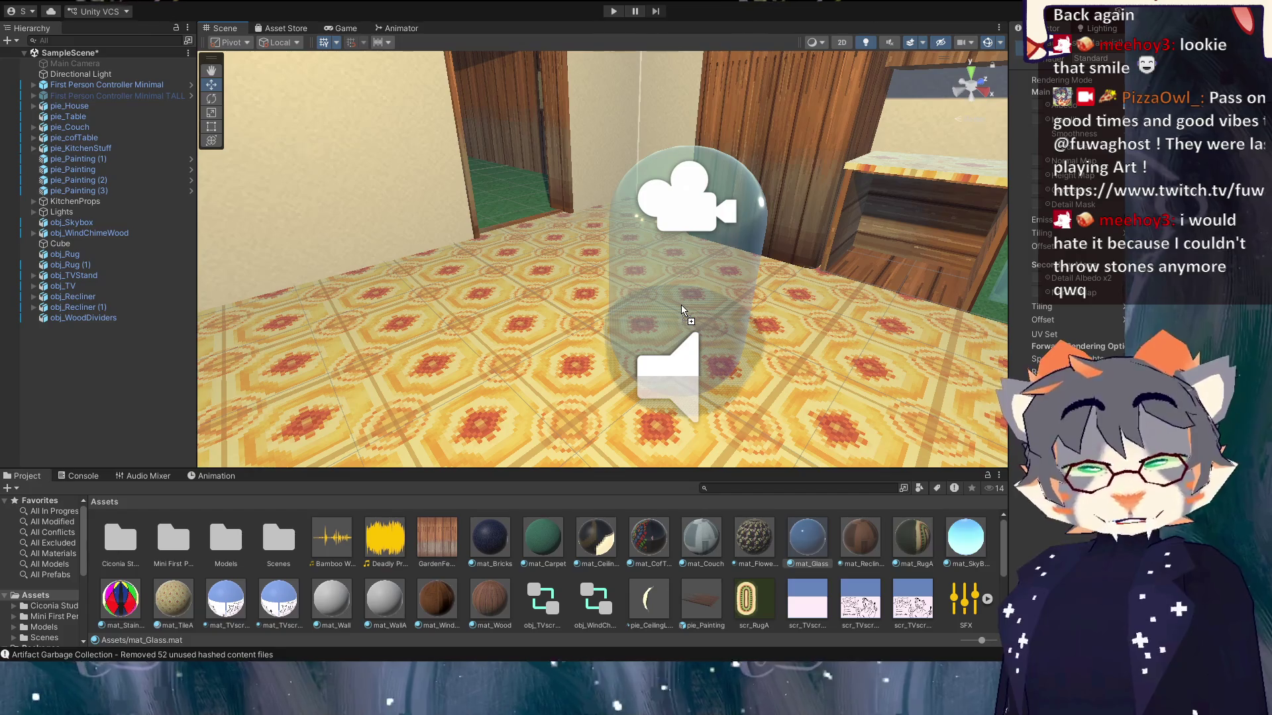
pyautogui.moveTo(683, 306)
pyautogui.mouseDown()
pyautogui.moveTo(464, 293)
pyautogui.moveTo(629, 386)
pyautogui.moveTo(616, 331)
pyautogui.moveTo(725, 437)
pyautogui.moveTo(571, 355)
pyautogui.moveTo(921, 443)
pyautogui.mouseUp()
# Fly from the stove and cabinets into the living room, past the TV toward the recliners.
pyautogui.moveTo(807, 538)
pyautogui.mouseDown()
pyautogui.moveTo(812, 336)
pyautogui.moveTo(881, 368)
pyautogui.mouseUp()
pyautogui.moveTo(807, 538)
pyautogui.mouseDown()
pyautogui.moveTo(761, 265)
pyautogui.moveTo(727, 194)
pyautogui.moveTo(884, 200)
pyautogui.moveTo(938, 230)
pyautogui.moveTo(894, 296)
pyautogui.moveTo(733, 358)
pyautogui.moveTo(514, 304)
pyautogui.moveTo(572, 219)
pyautogui.mouseUp()
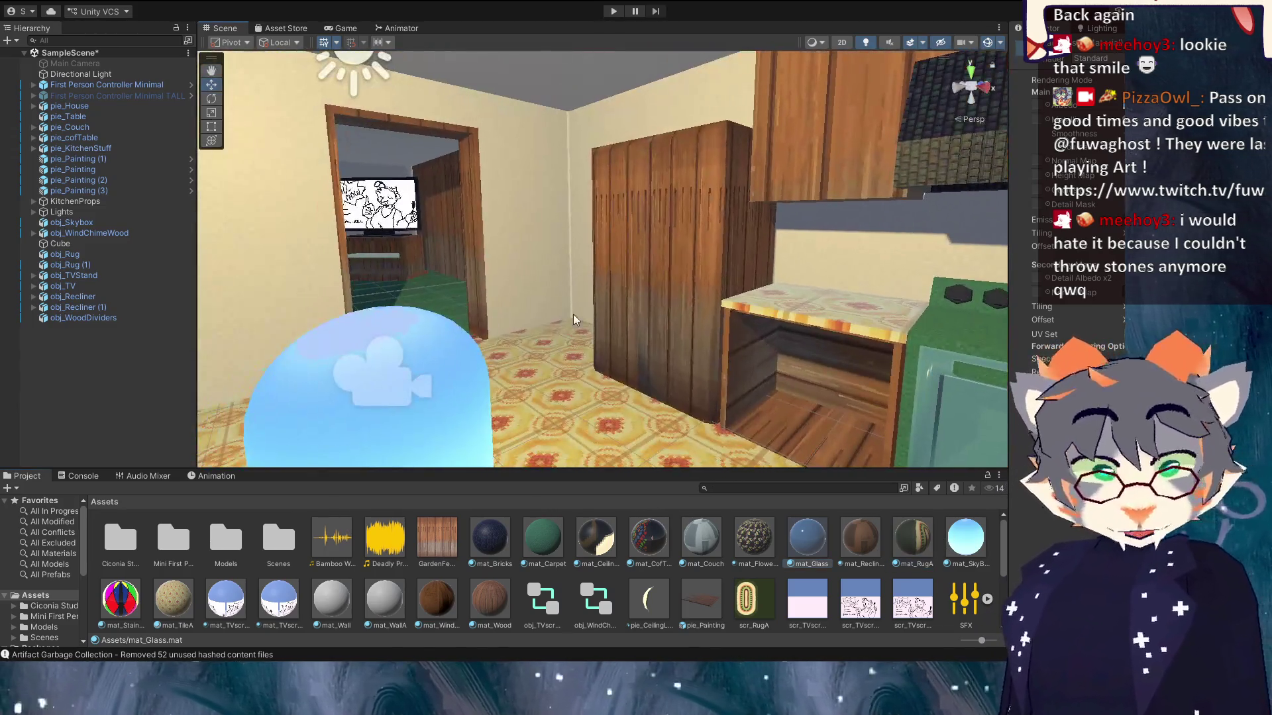
pyautogui.moveTo(573, 319)
pyautogui.mouseDown()
pyautogui.moveTo(801, 335)
pyautogui.moveTo(782, 339)
pyautogui.mouseUp()
pyautogui.moveTo(807, 537)
pyautogui.mouseDown()
pyautogui.moveTo(852, 411)
pyautogui.moveTo(808, 363)
pyautogui.moveTo(785, 424)
pyautogui.moveTo(411, 284)
pyautogui.moveTo(464, 384)
pyautogui.moveTo(340, 341)
pyautogui.moveTo(941, 538)
pyautogui.mouseUp()
pyautogui.moveTo(865, 406)
pyautogui.mouseDown()
pyautogui.moveTo(587, 344)
pyautogui.moveTo(616, 364)
pyautogui.moveTo(855, 354)
pyautogui.moveTo(558, 312)
pyautogui.moveTo(328, 240)
pyautogui.mouseUp()
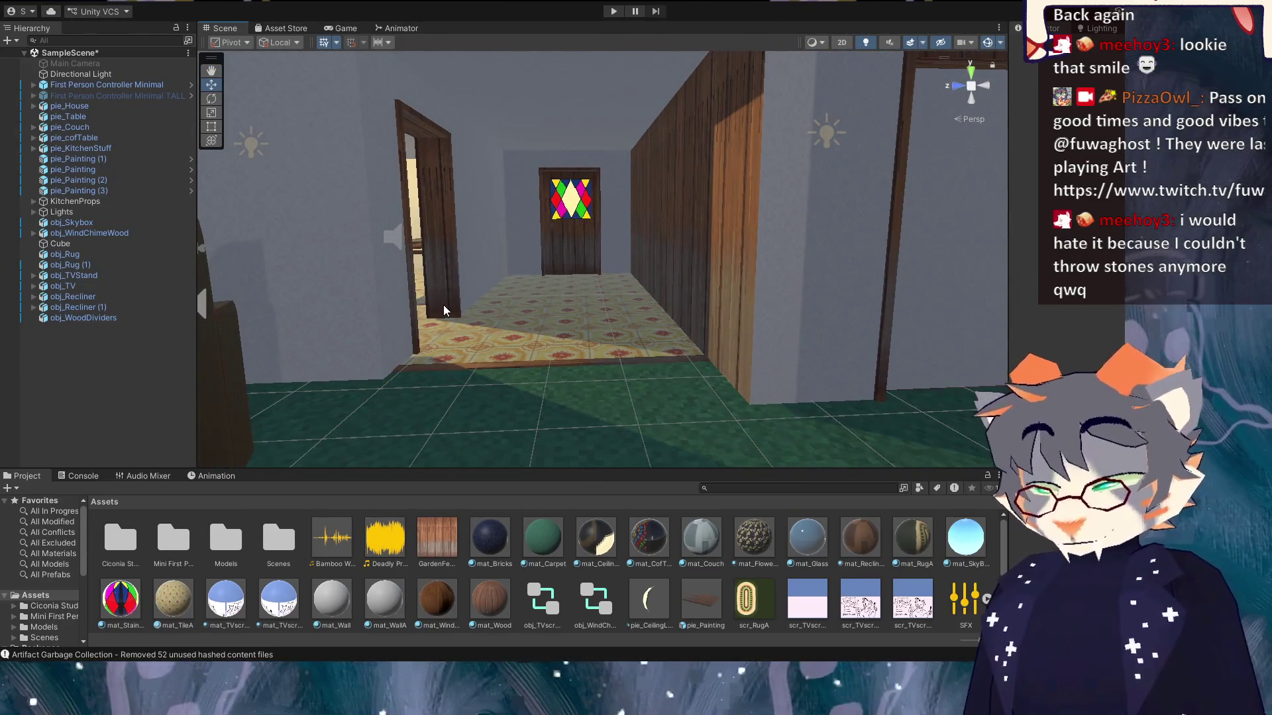
# Save SampleScene, then fly through the couch room toward the living room TV.
pyautogui.hotkey('ctrl', 's')
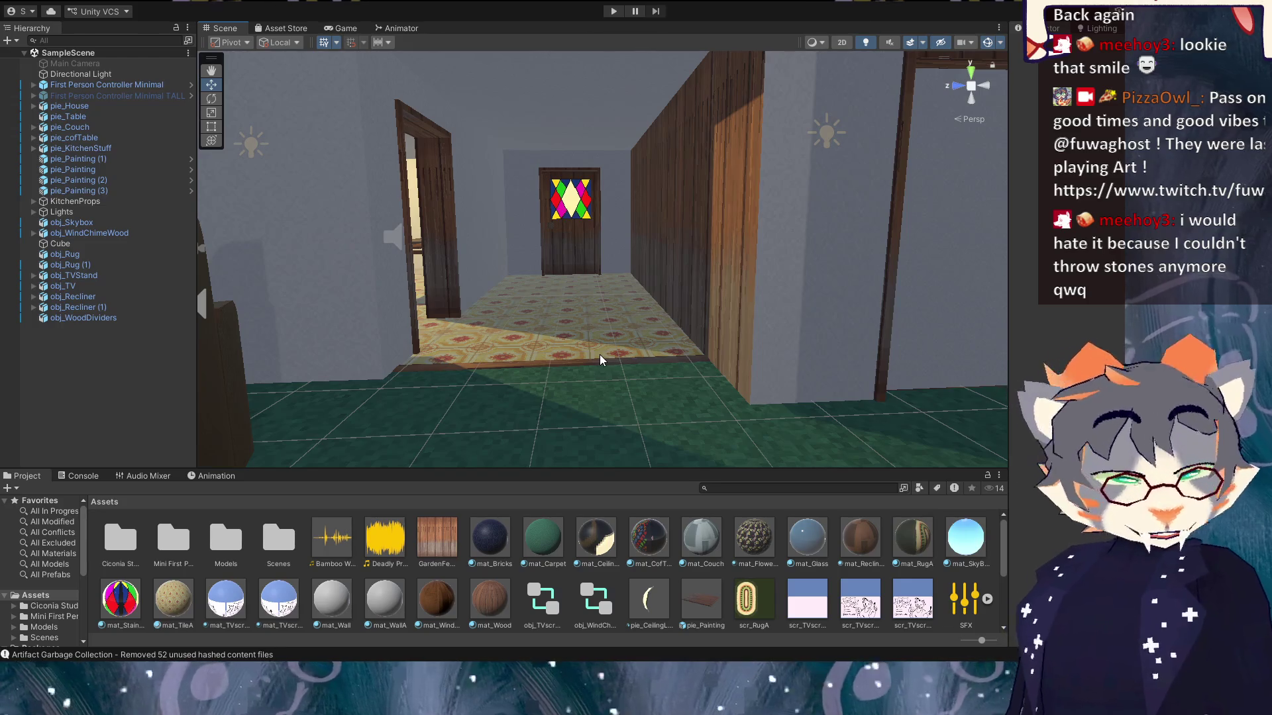
pyautogui.moveTo(598, 355); pyautogui.dragTo(428, 281)
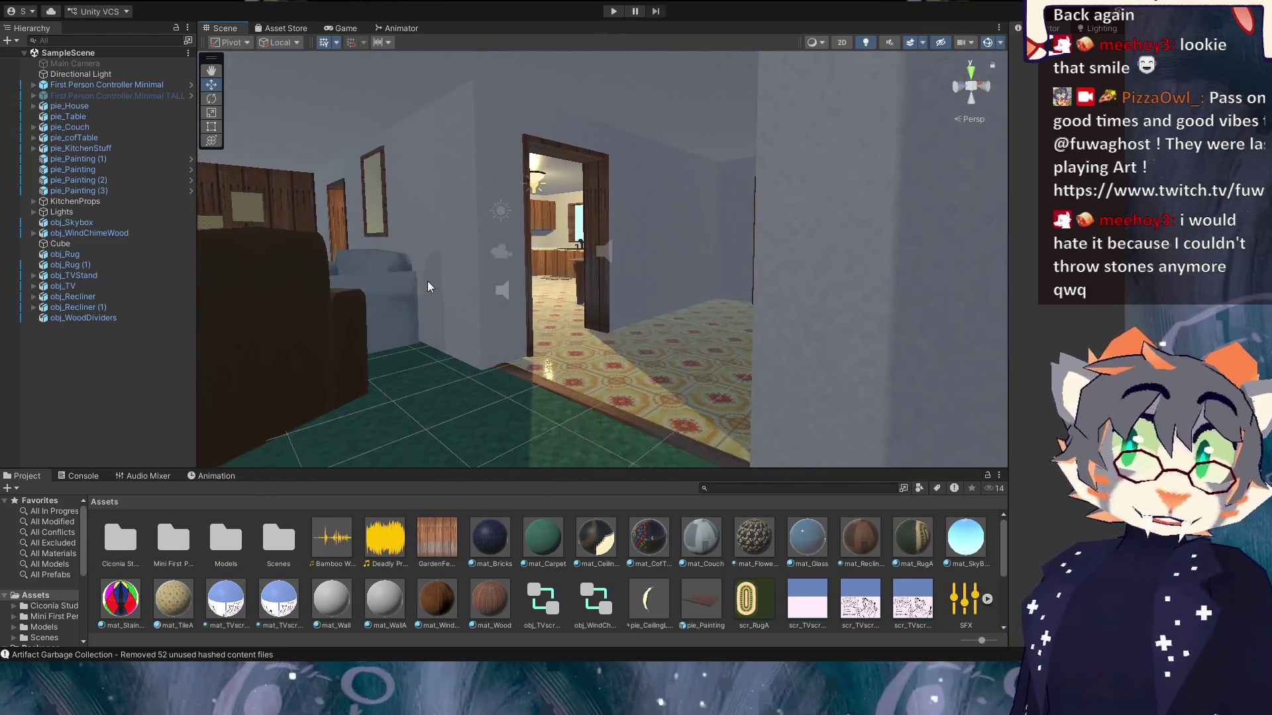
pyautogui.moveTo(627, 321)
pyautogui.mouseDown()
pyautogui.moveTo(415, 349)
pyautogui.moveTo(403, 295)
pyautogui.moveTo(425, 343)
pyautogui.mouseUp()
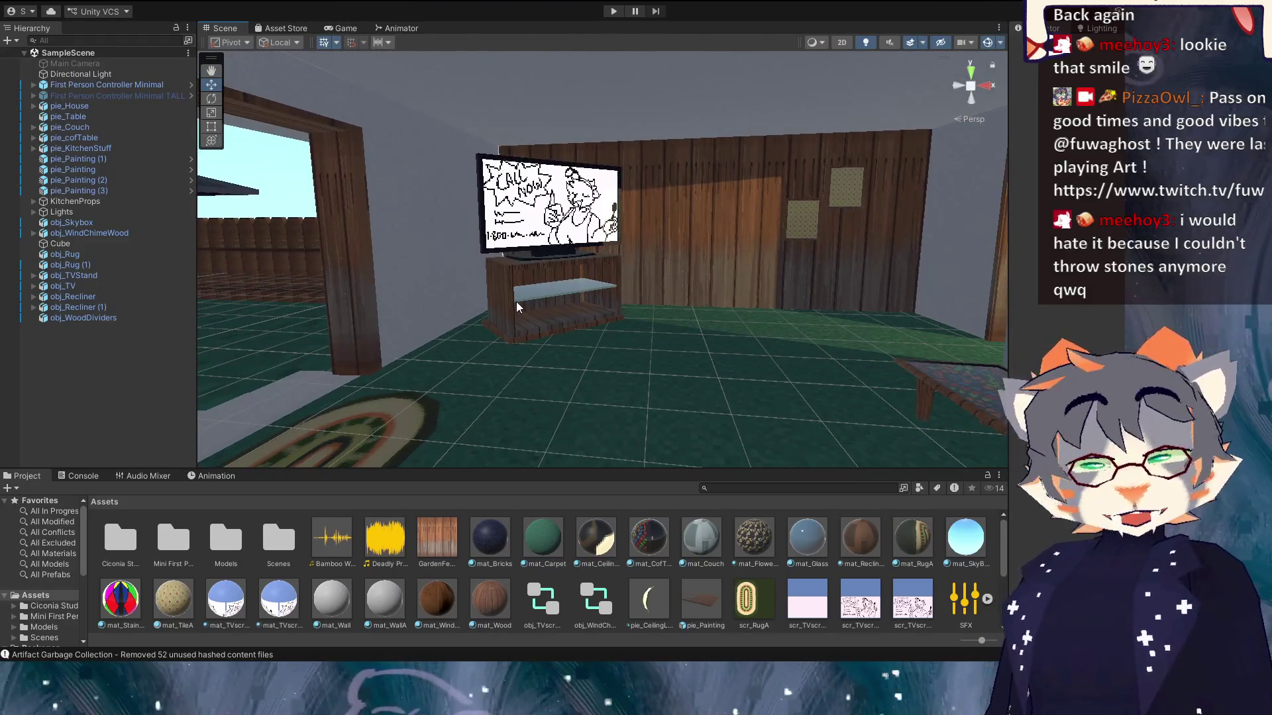
pyautogui.moveTo(468, 208)
pyautogui.mouseDown()
pyautogui.moveTo(710, 291)
pyautogui.moveTo(730, 418)
pyautogui.moveTo(535, 291)
pyautogui.moveTo(718, 343)
pyautogui.mouseUp()
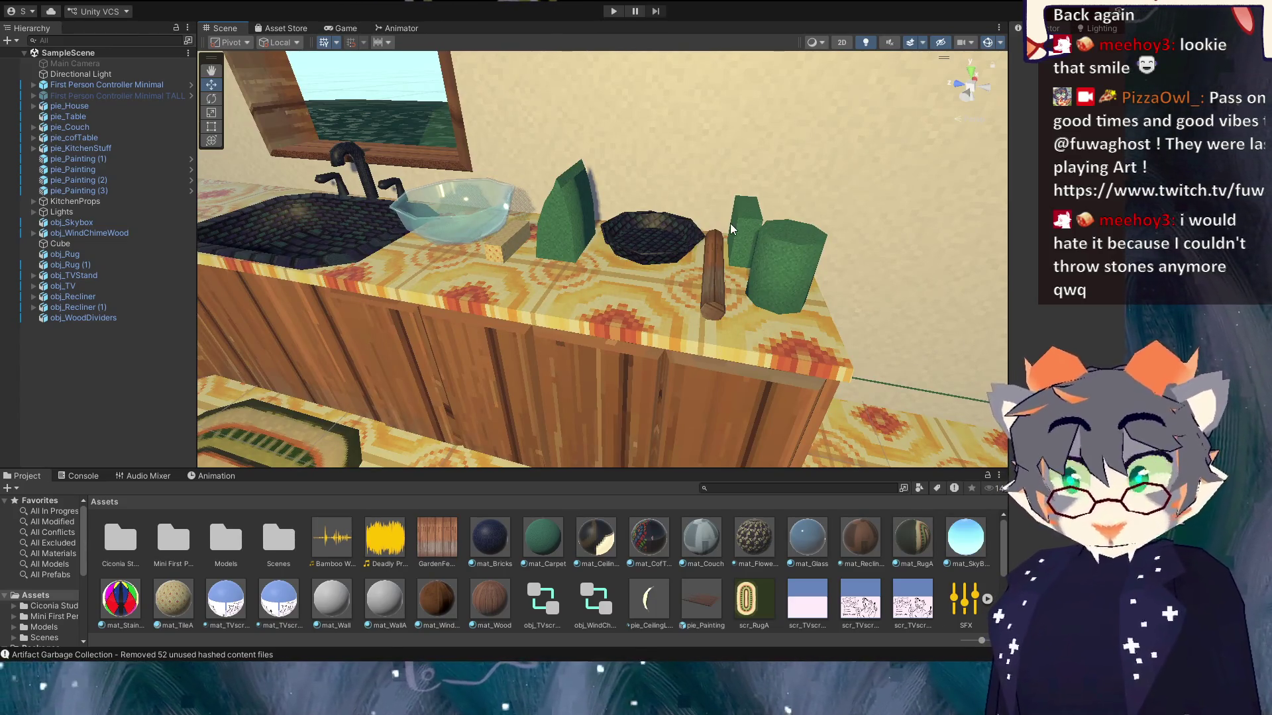
pyautogui.moveTo(748, 232); pyautogui.dragTo(493, 270)
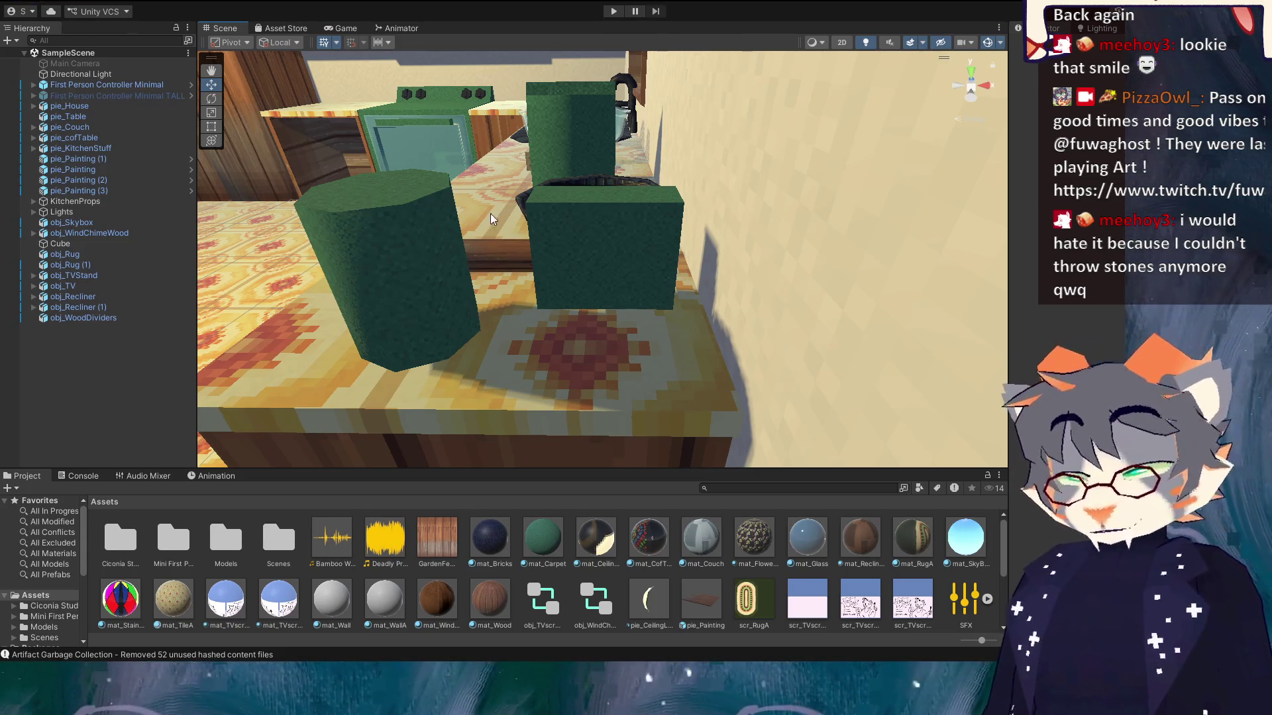
pyautogui.moveTo(450, 250)
pyautogui.mouseDown()
pyautogui.moveTo(485, 309)
pyautogui.moveTo(782, 184)
pyautogui.mouseUp()
pyautogui.click(780, 150)
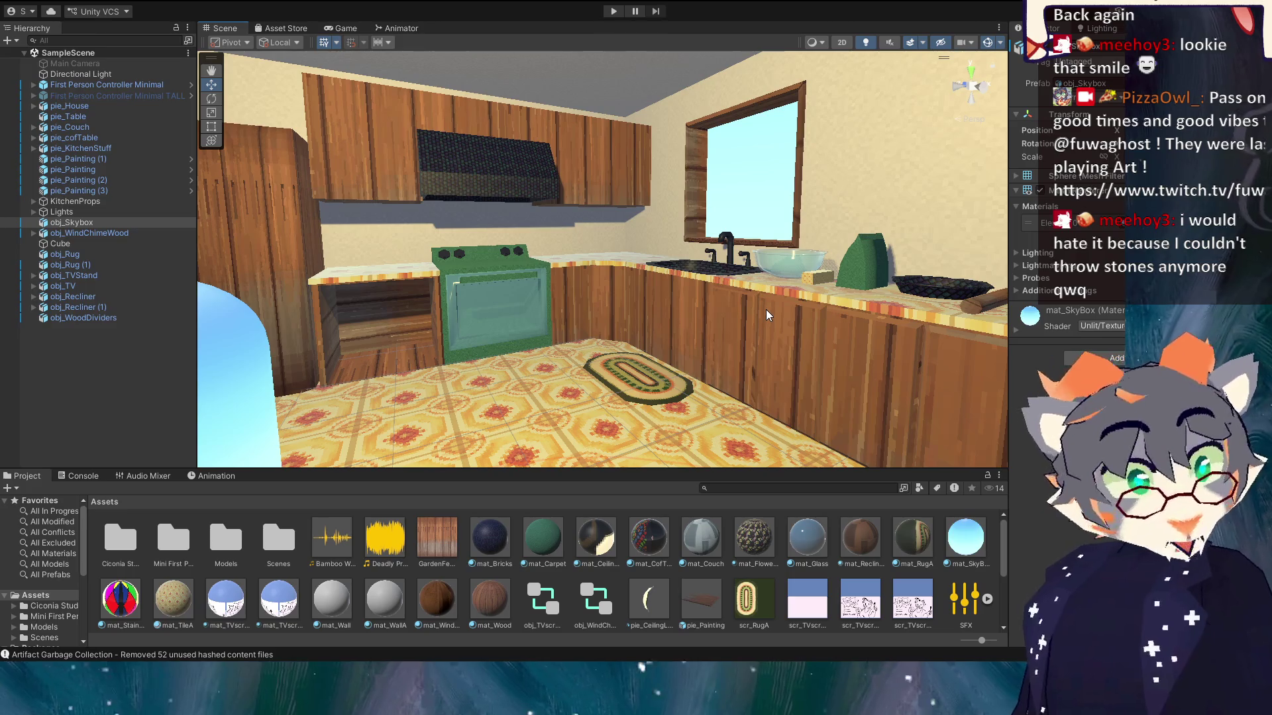
pyautogui.moveTo(879, 329)
pyautogui.mouseDown()
pyautogui.moveTo(898, 291)
pyautogui.moveTo(882, 321)
pyautogui.mouseUp()
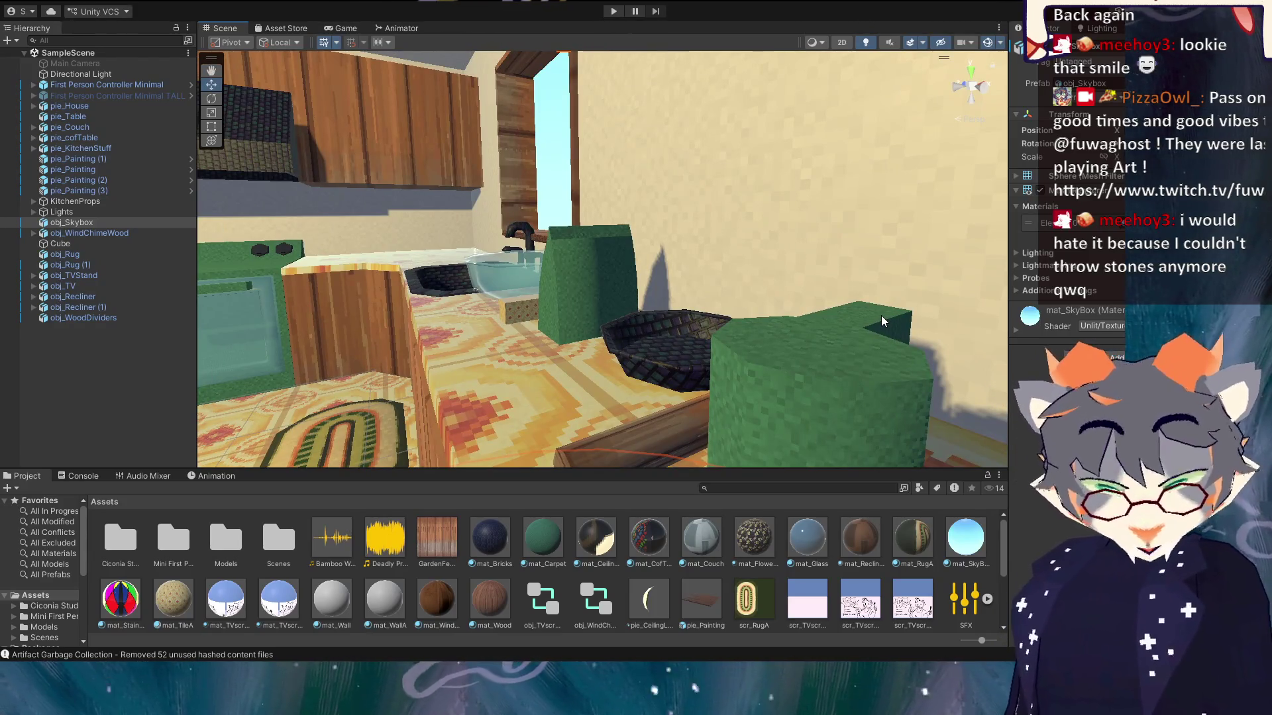
pyautogui.scroll(5, 690, 247)
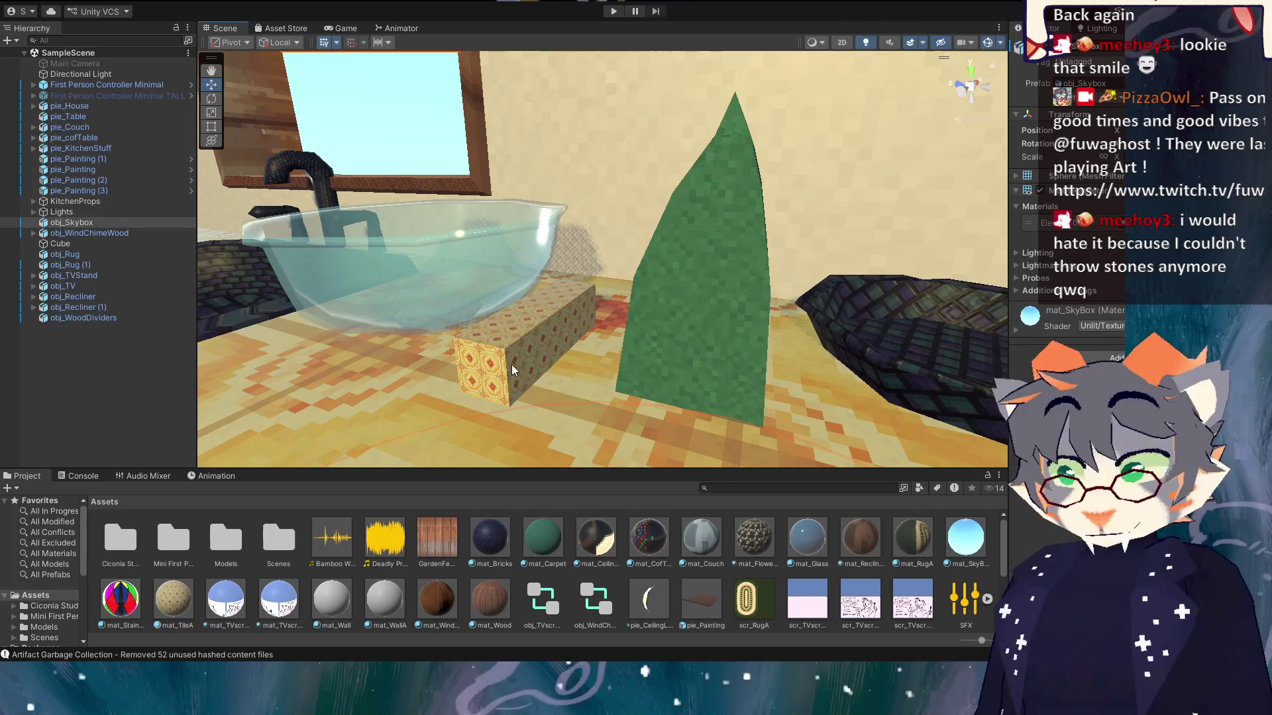
pyautogui.moveTo(678, 316)
pyautogui.mouseDown()
pyautogui.moveTo(596, 369)
pyautogui.moveTo(686, 347)
pyautogui.moveTo(667, 286)
pyautogui.moveTo(702, 356)
pyautogui.moveTo(680, 355)
pyautogui.moveTo(665, 375)
pyautogui.mouseUp()
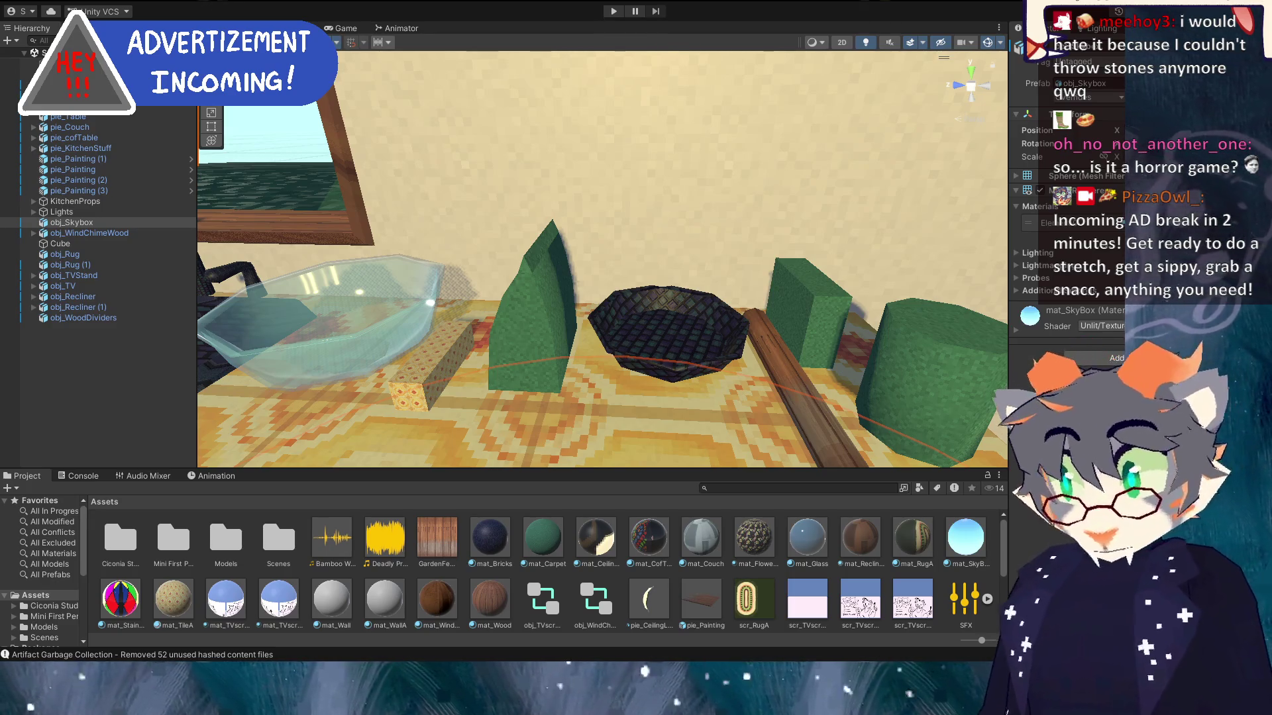
# Place obj_WhippedCream from Models > KitchenProps on the counter and frame it.
pyautogui.moveTo(728, 371)
pyautogui.mouseDown()
pyautogui.moveTo(803, 379)
pyautogui.moveTo(629, 377)
pyautogui.moveTo(828, 378)
pyautogui.moveTo(629, 377)
pyautogui.moveTo(663, 371)
pyautogui.mouseUp()
pyautogui.doubleClick(227, 537)
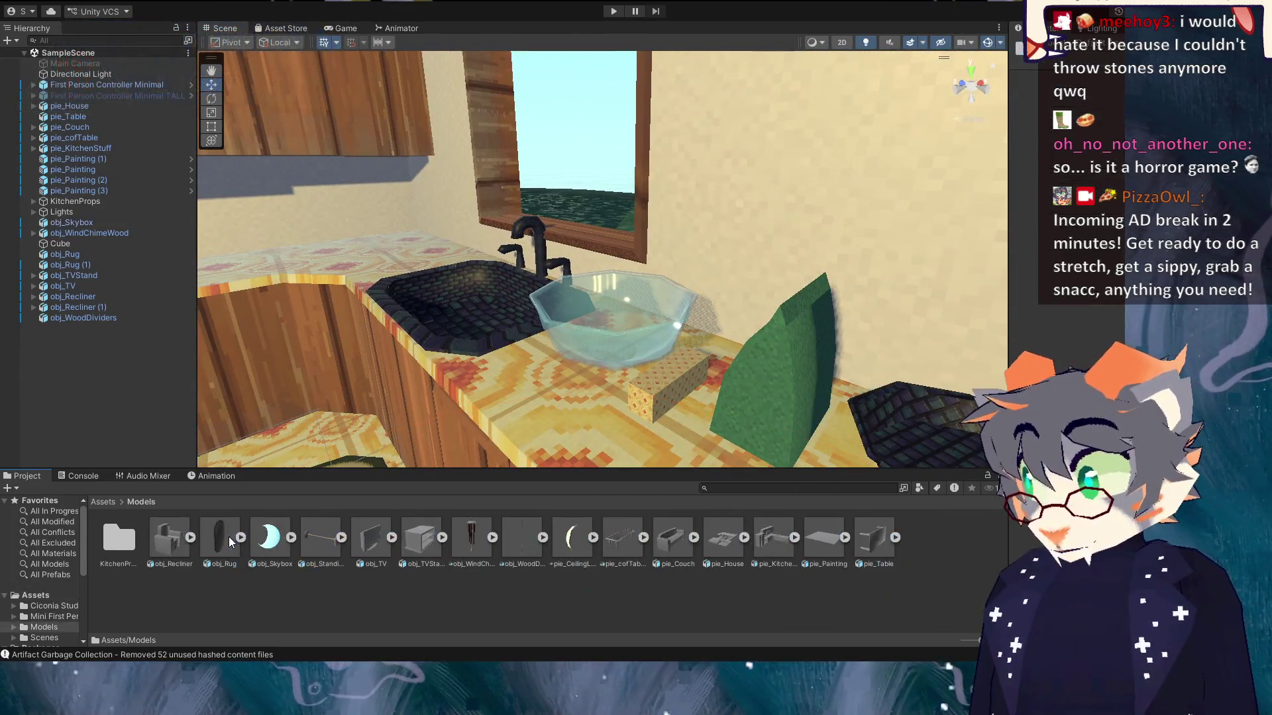
pyautogui.doubleClick(107, 548)
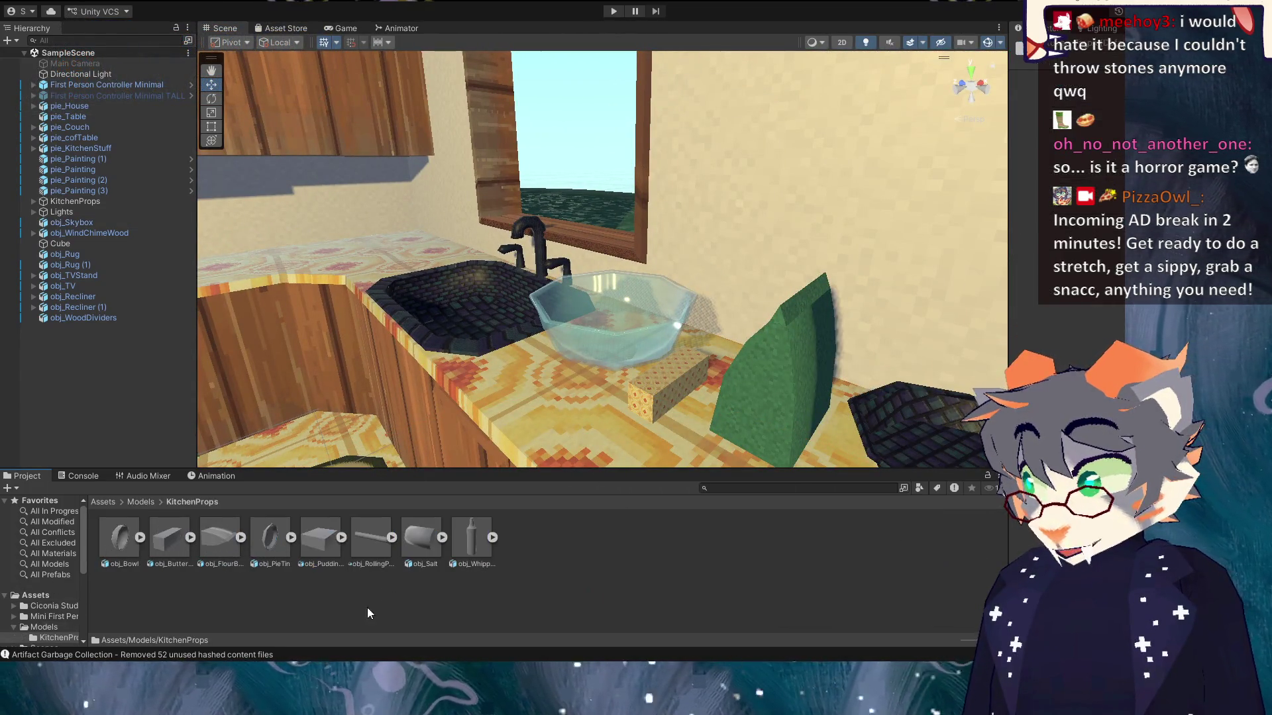
pyautogui.click(473, 540)
pyautogui.moveTo(472, 537)
pyautogui.mouseDown()
pyautogui.moveTo(563, 311)
pyautogui.moveTo(569, 348)
pyautogui.mouseUp()
pyautogui.press('f')
pyautogui.scroll(-5, 769, 464)
pyautogui.moveTo(784, 468); pyautogui.dragTo(774, 457)
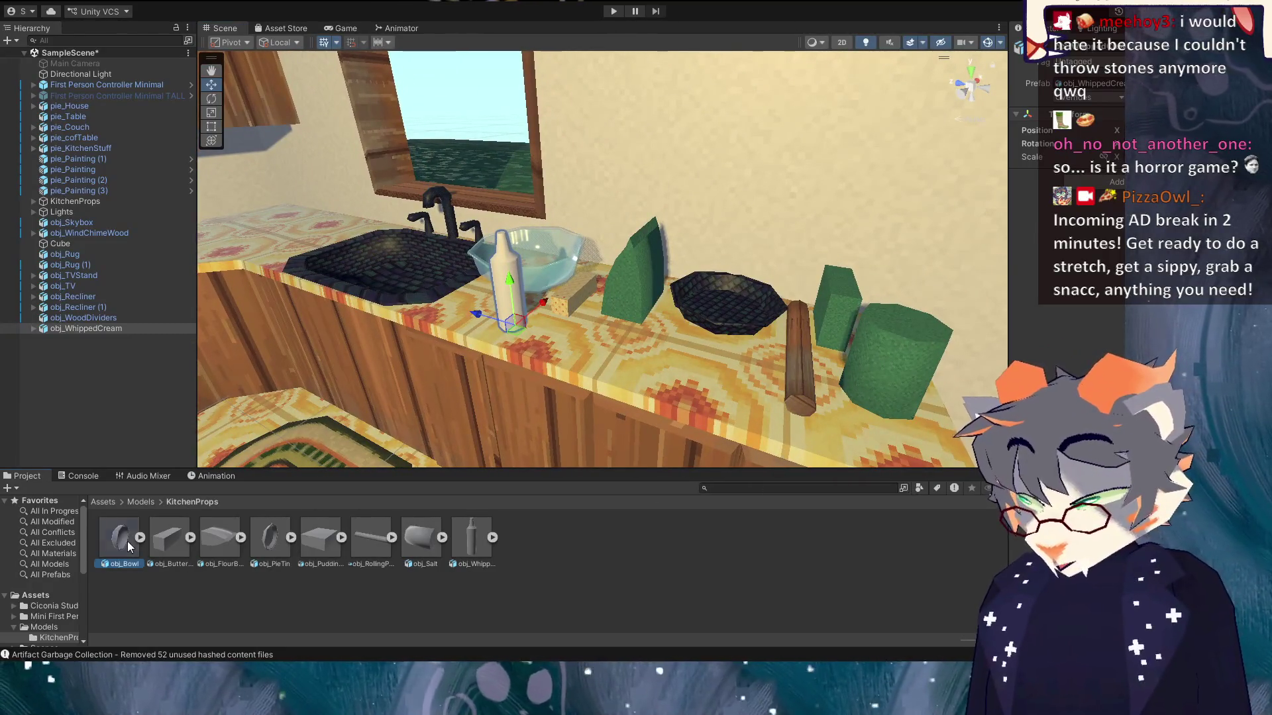
# Browse the obj_ButterStick, obj_PuddingBox, obj_Salt and obj_WhippedCream models.
pyautogui.click(171, 537)
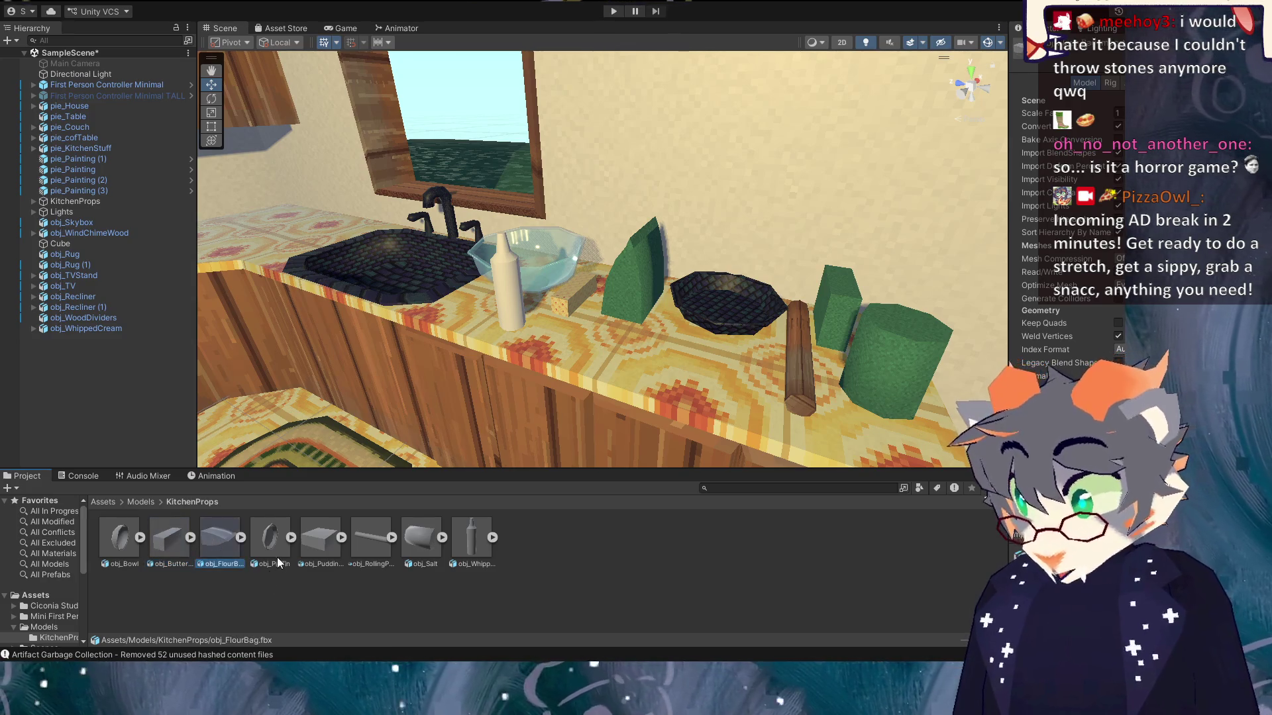
pyautogui.click(316, 551)
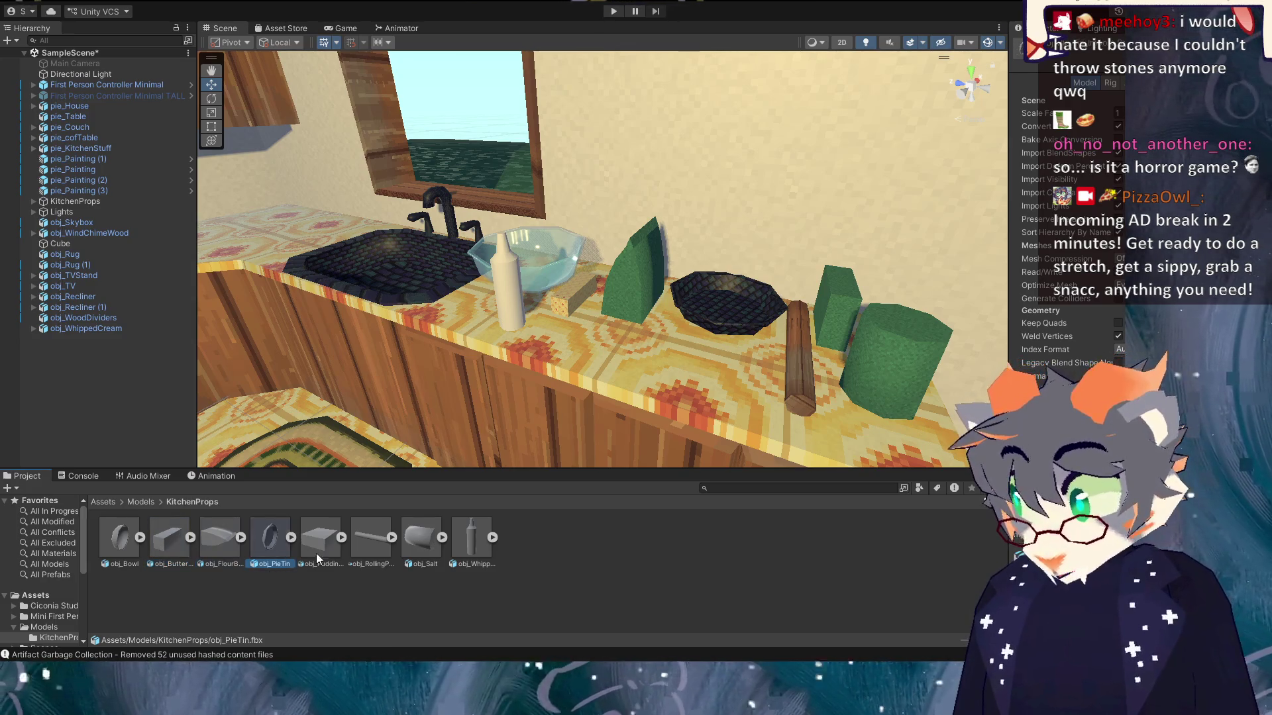
pyautogui.click(425, 538)
pyautogui.click(472, 542)
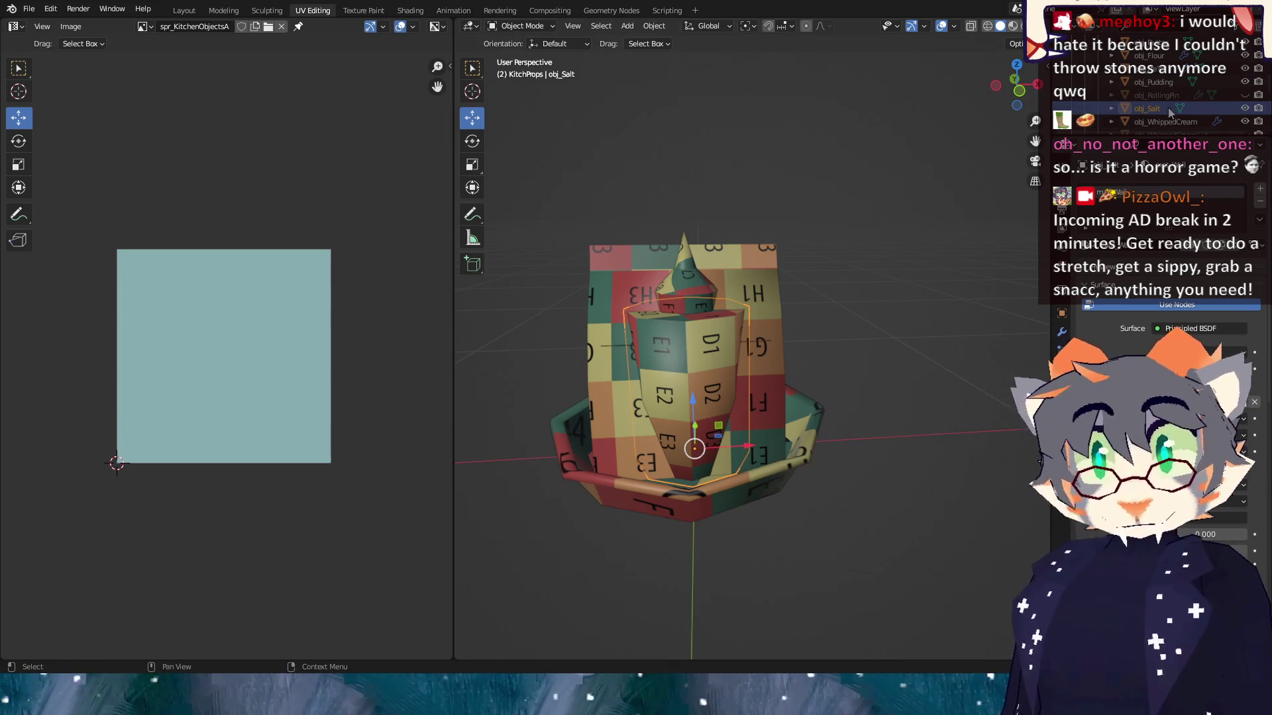
# Inspect obj_WhippedCream and obj_WhippedCreamLid, briefly checking the lid's mesh UVs in Edit Mode.
pyautogui.click(1164, 121)
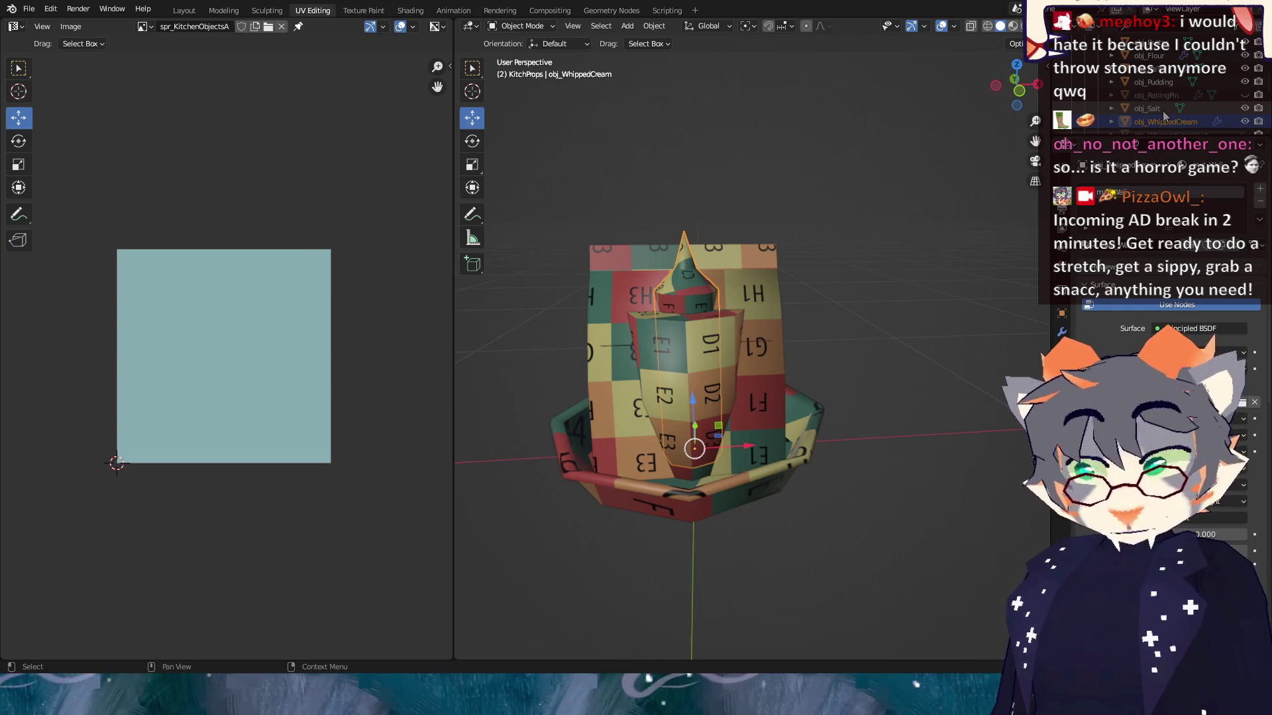
pyautogui.scroll(-2, 1205, 119)
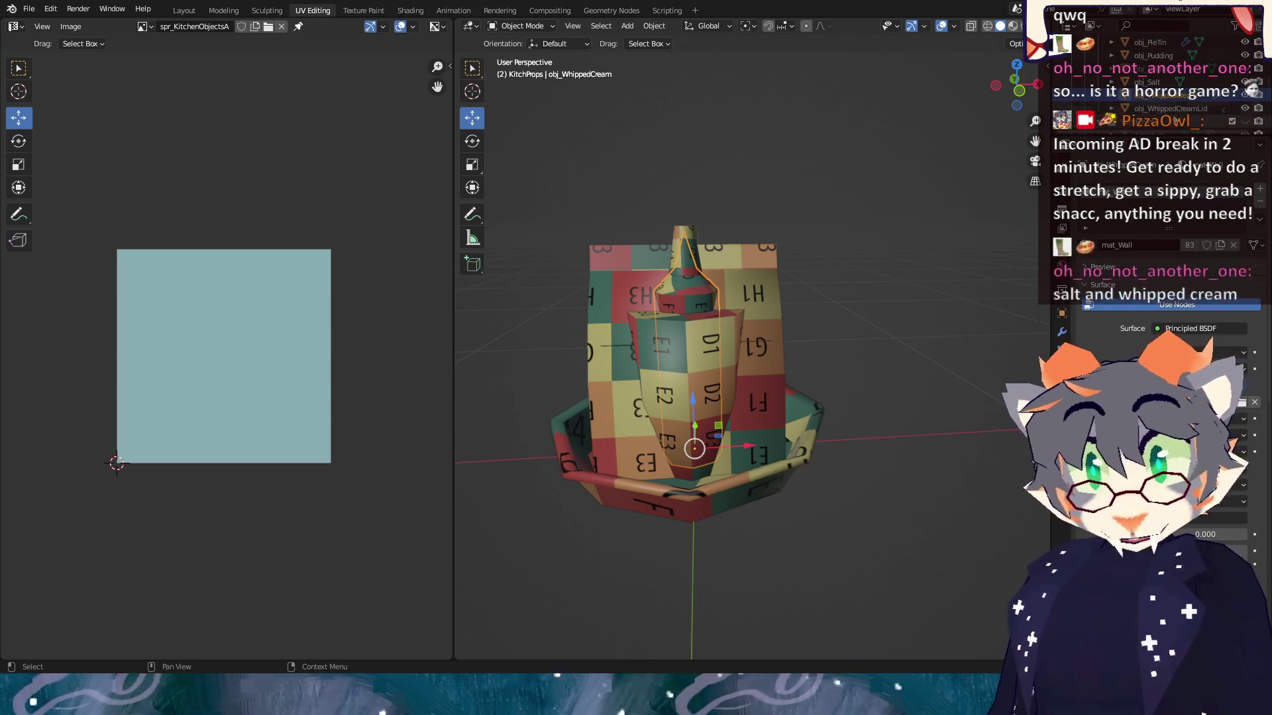
pyautogui.click(1186, 108)
pyautogui.moveTo(869, 172); pyautogui.dragTo(856, 240)
pyautogui.press('Tab')
pyautogui.scroll(2, 797, 262)
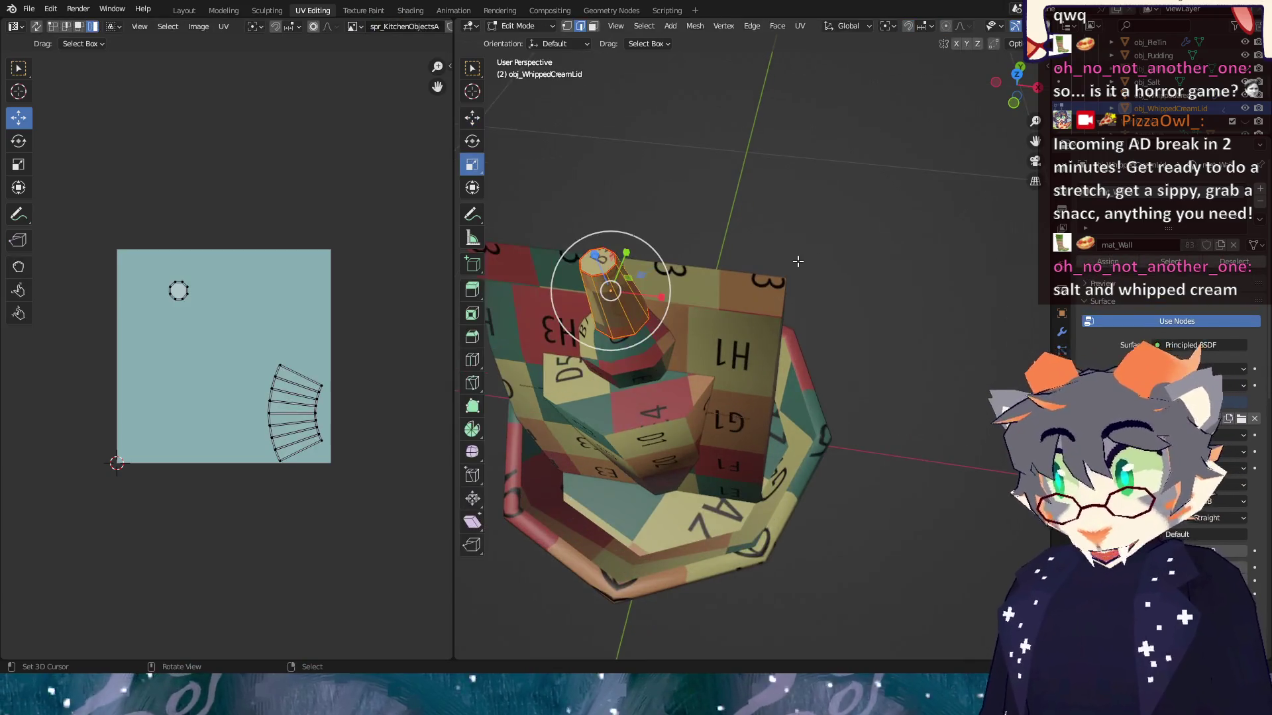
pyautogui.press('Tab')
pyautogui.scroll(-3, 797, 257)
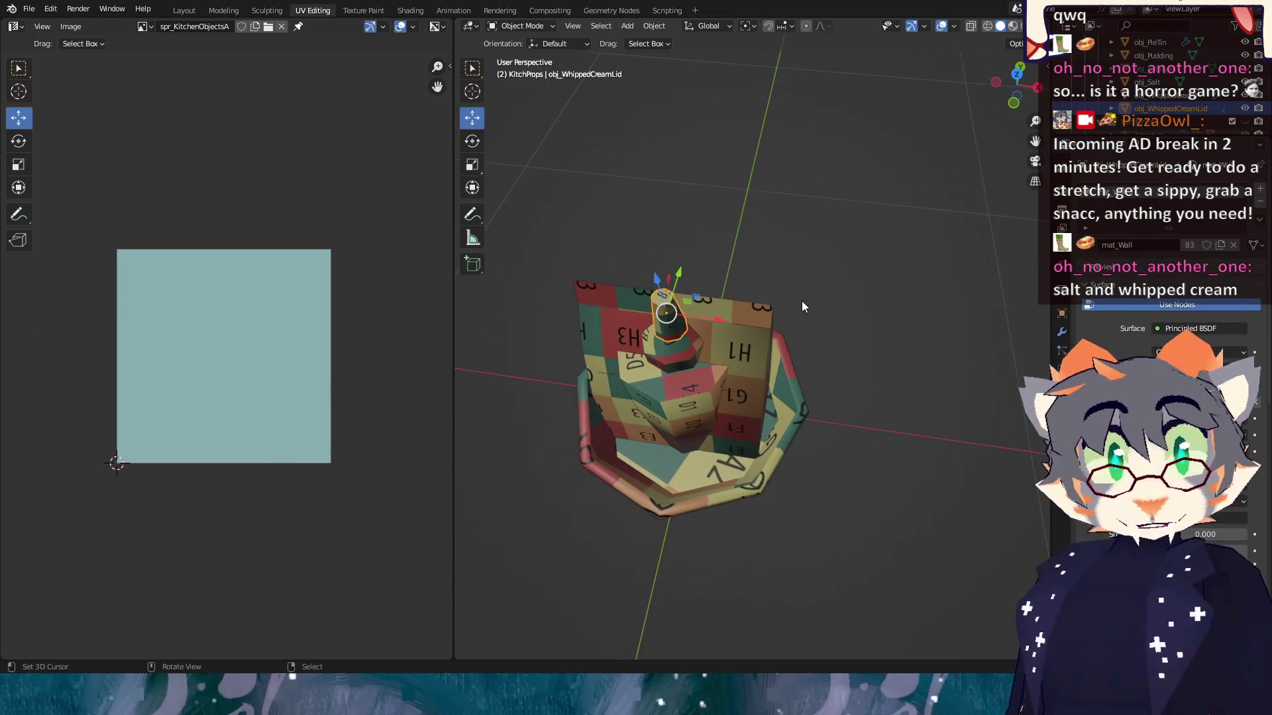
pyautogui.scroll(1, 828, 302)
pyautogui.moveTo(860, 305)
pyautogui.mouseDown()
pyautogui.moveTo(900, 288)
pyautogui.moveTo(866, 257)
pyautogui.mouseUp()
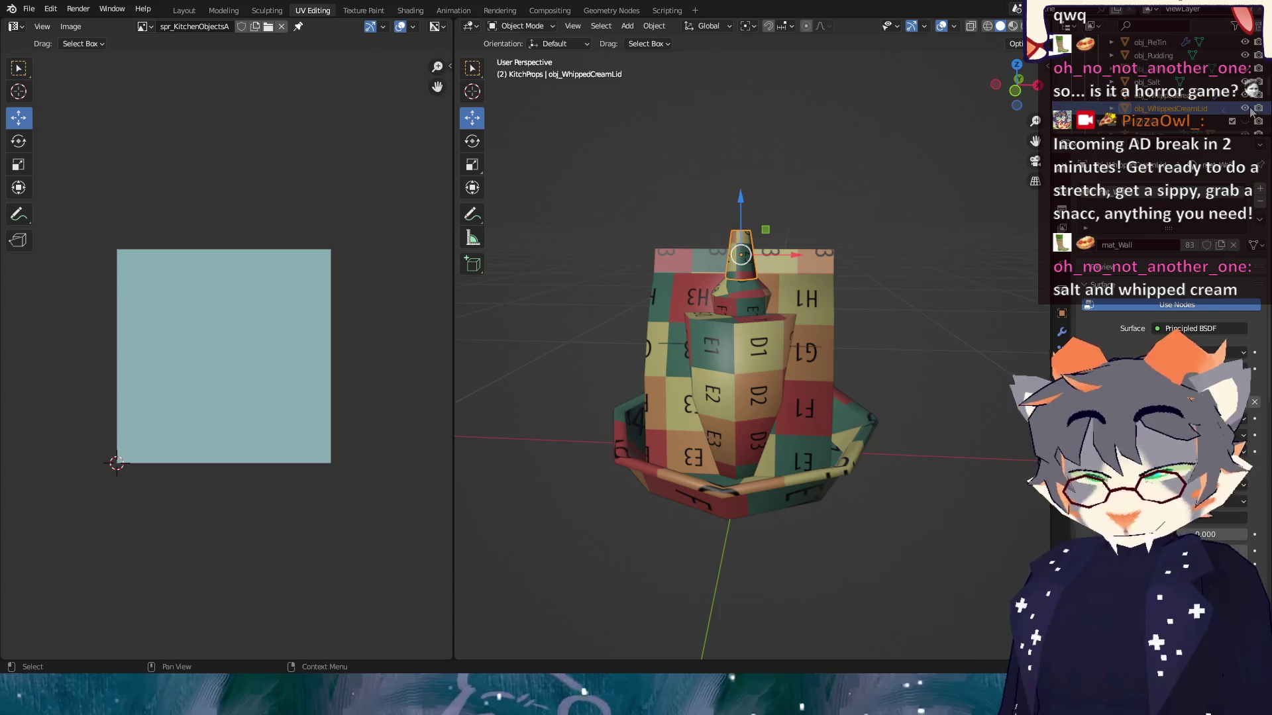
# Select obj_Pudding, then add obj_Butter to the selection as the active object.
pyautogui.click(1172, 82)
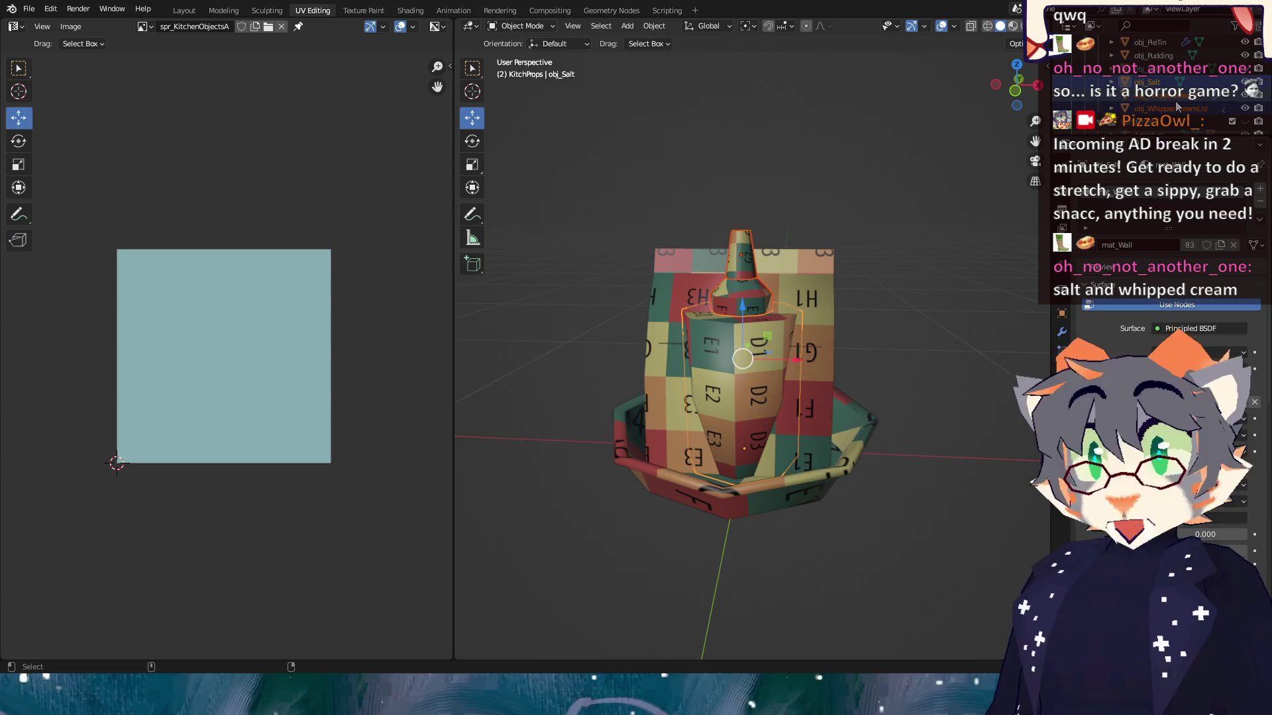
pyautogui.scroll(2, 1179, 106)
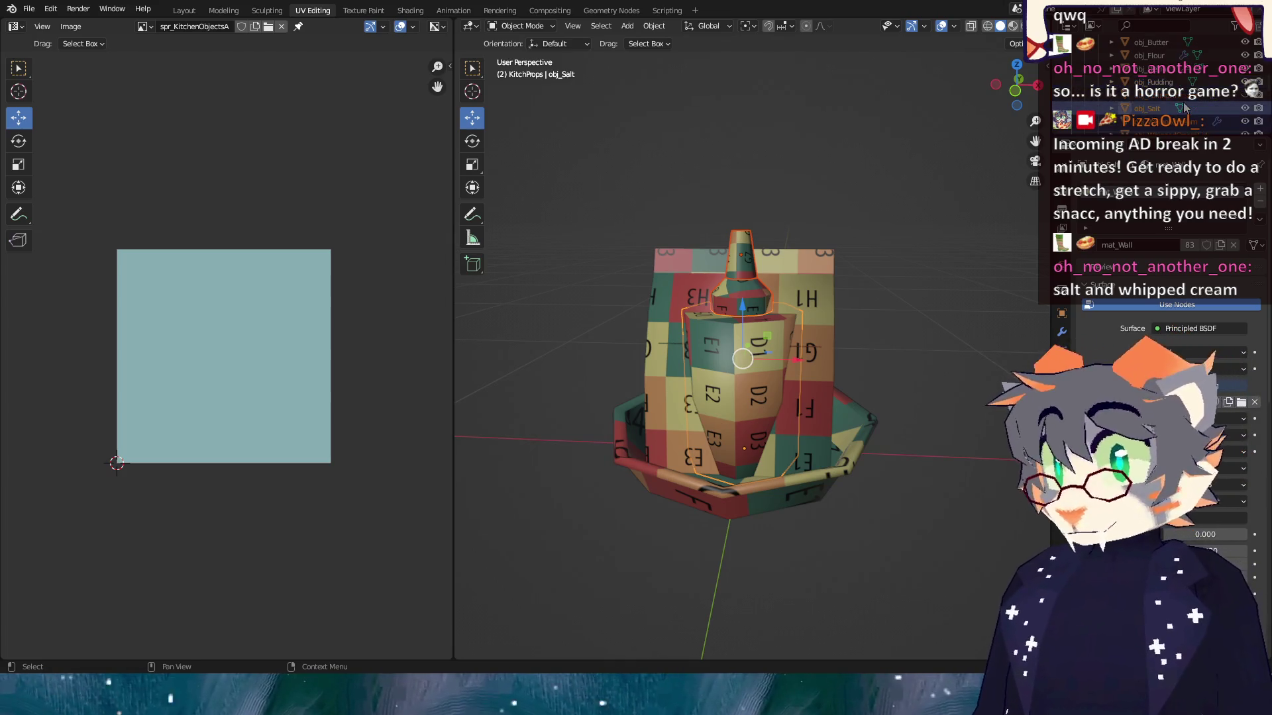
pyautogui.click(1171, 82)
pyautogui.keyDown('ctrl'); pyautogui.click(1171, 44); pyautogui.keyUp('ctrl')
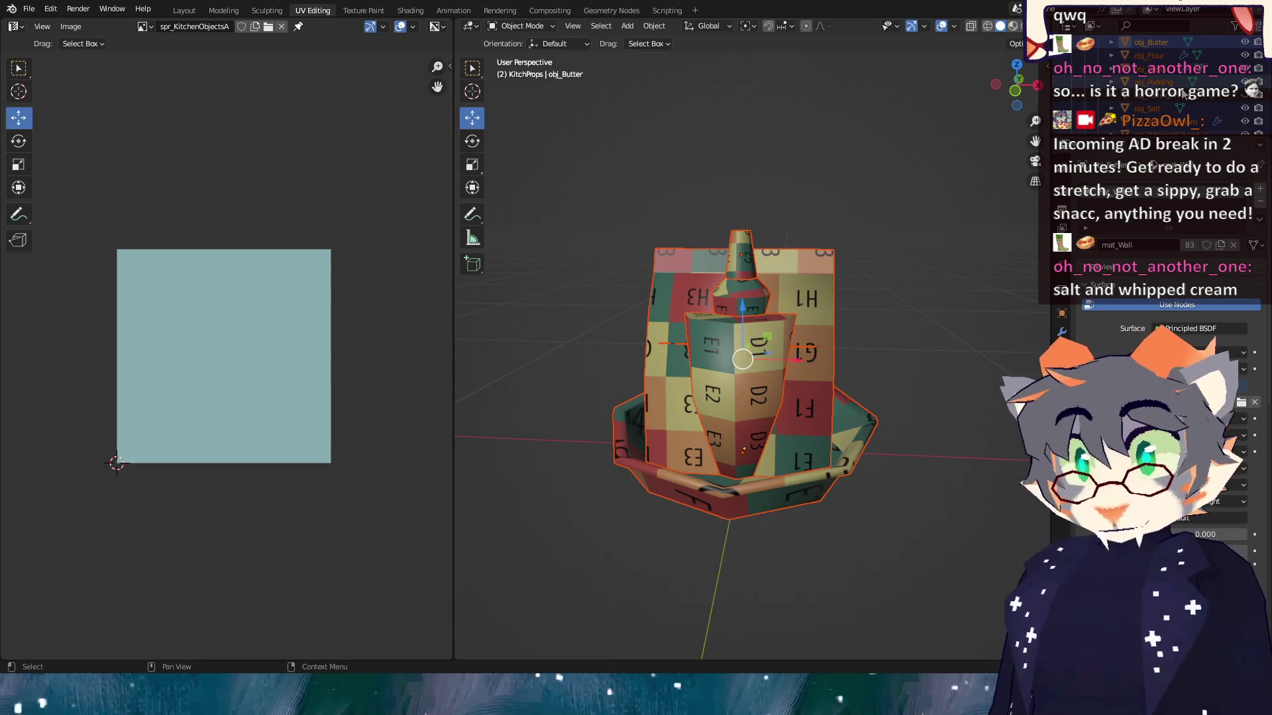
pyautogui.scroll(3, 1185, 98)
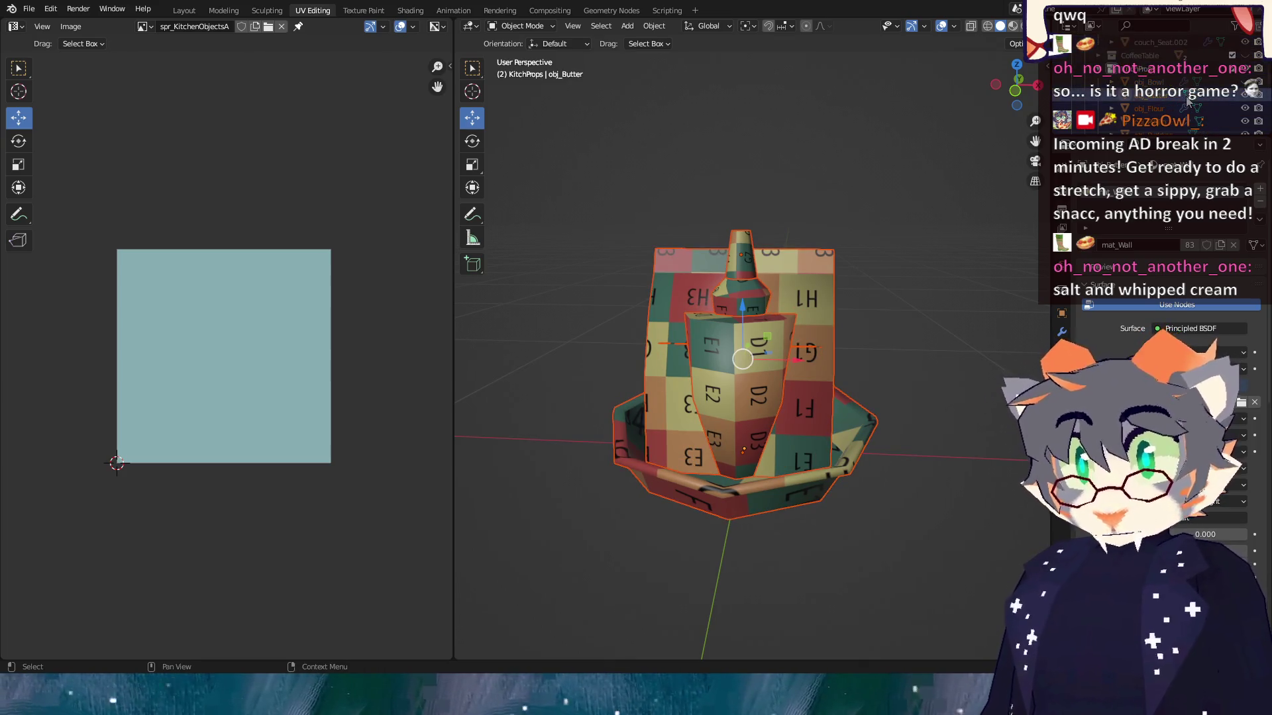
# Unwrap obj_Butter in Edit Mode and orbit around it to inspect the result.
pyautogui.press('Tab')
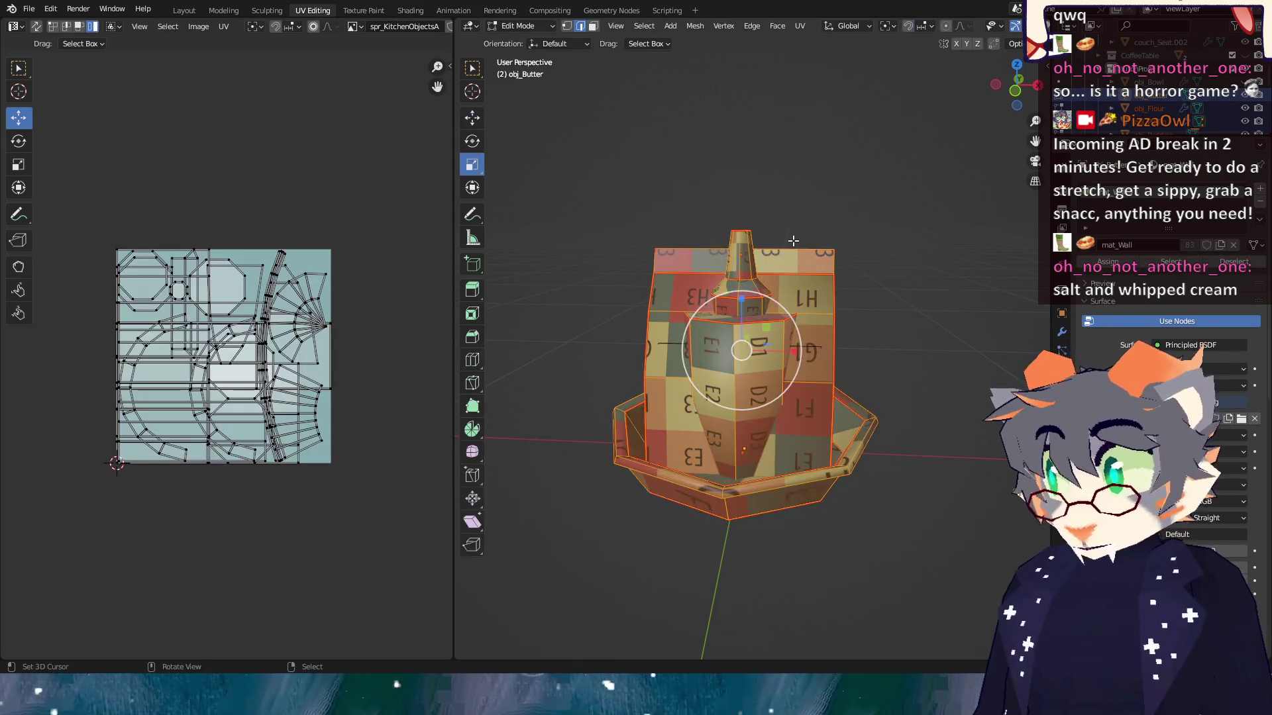
pyautogui.press('u')
pyautogui.click(794, 241)
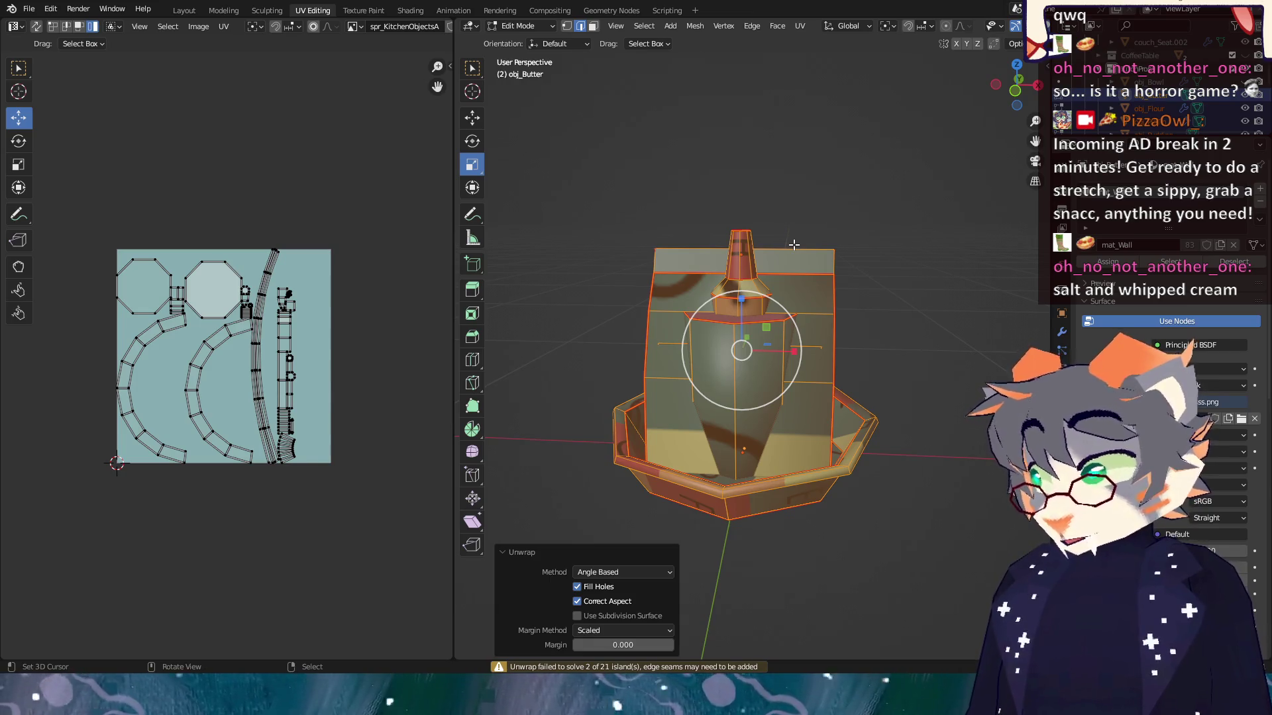
pyautogui.moveTo(838, 285)
pyautogui.mouseDown()
pyautogui.moveTo(675, 294)
pyautogui.moveTo(765, 292)
pyautogui.mouseUp()
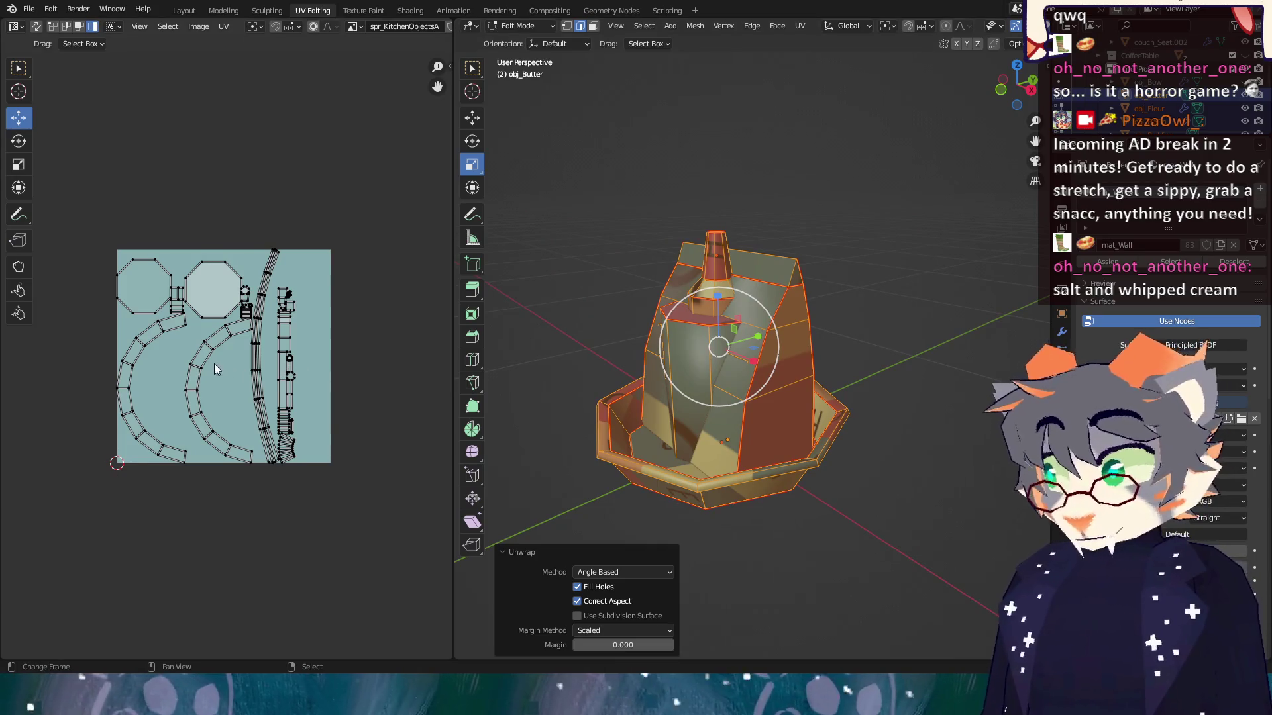
pyautogui.scroll(2, 220, 356)
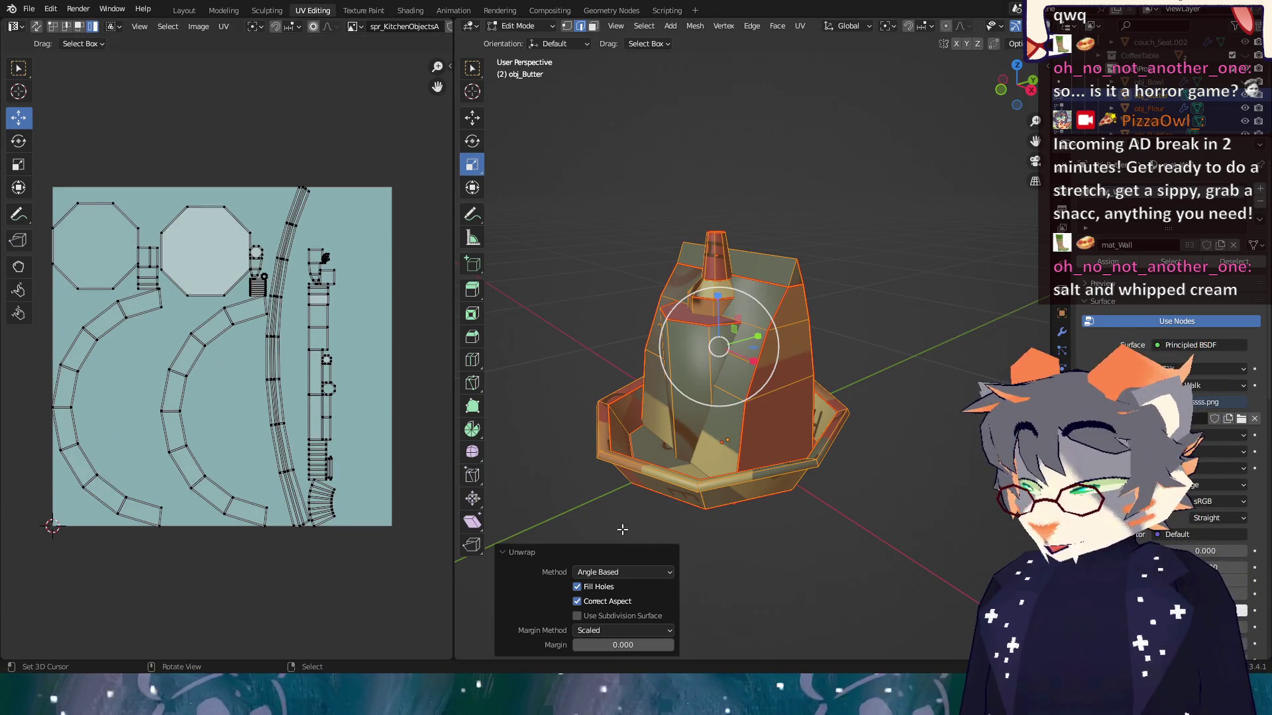
# Toggle Fill Holes and Correct Aspect and set the unwrap Method to Conformal.
pyautogui.click(577, 590)
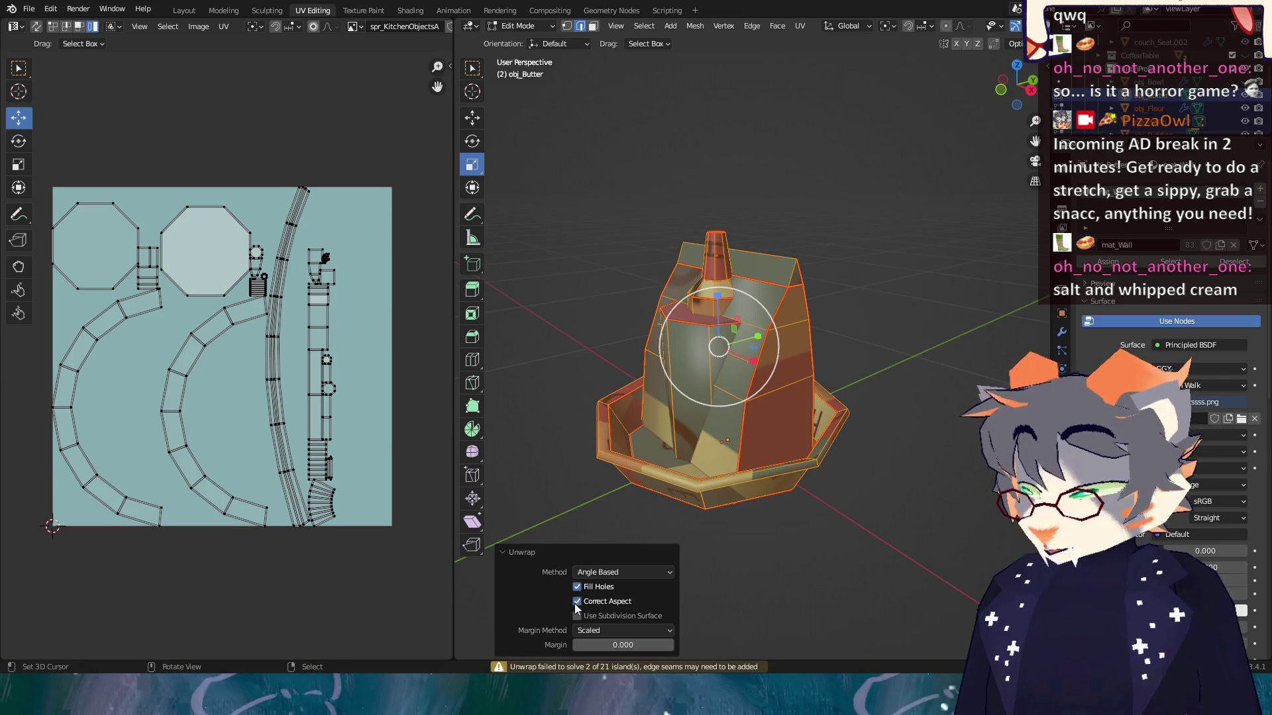
pyautogui.click(577, 602)
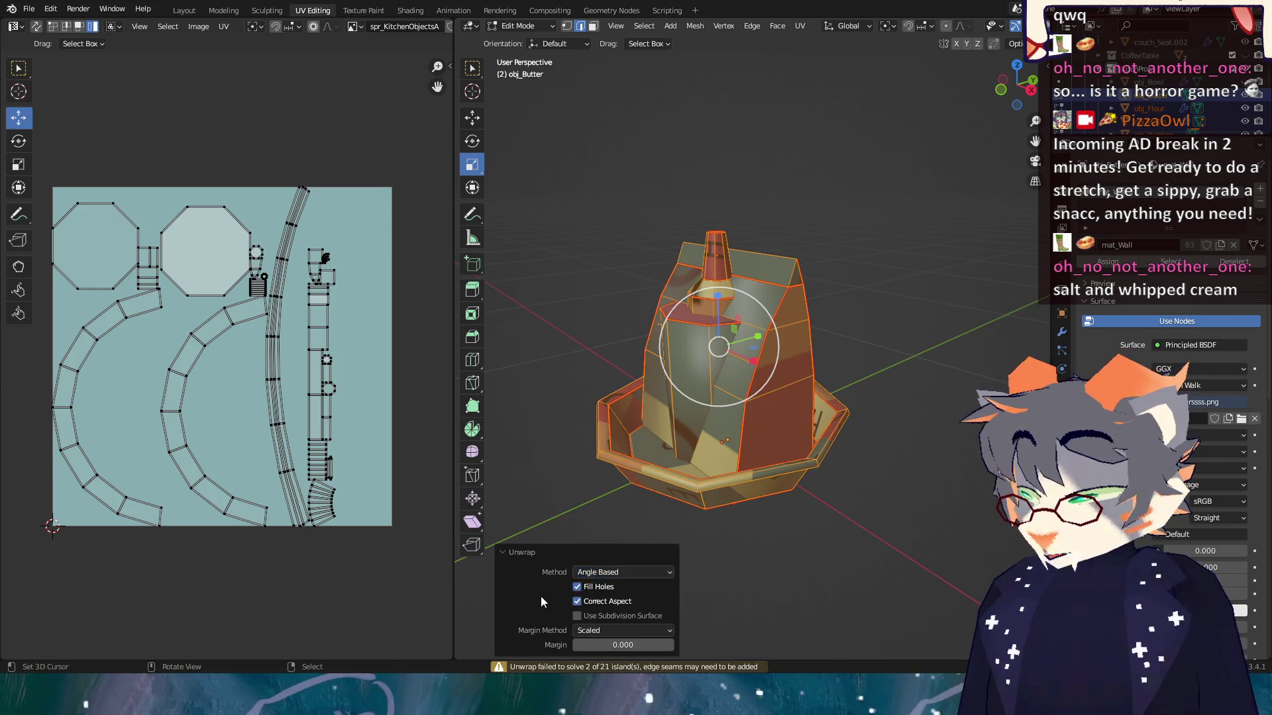
pyautogui.click(605, 572)
pyautogui.click(619, 587)
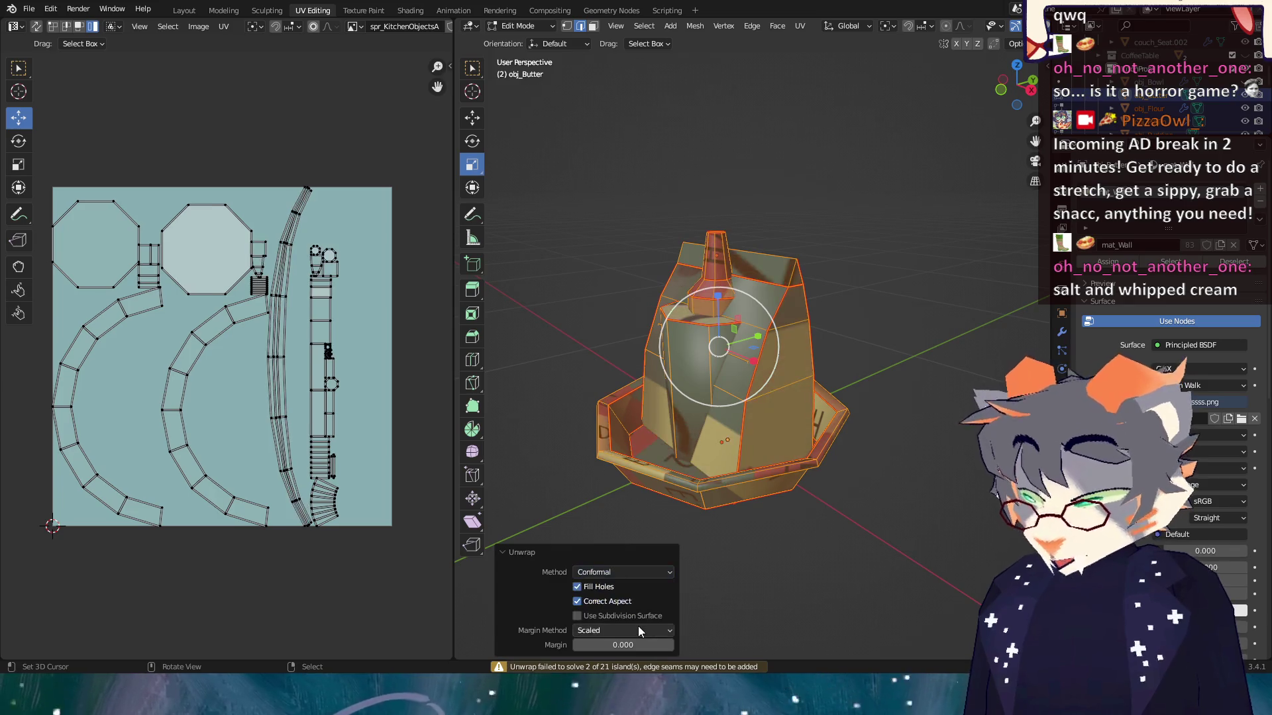
pyautogui.click(594, 570)
pyautogui.click(606, 587)
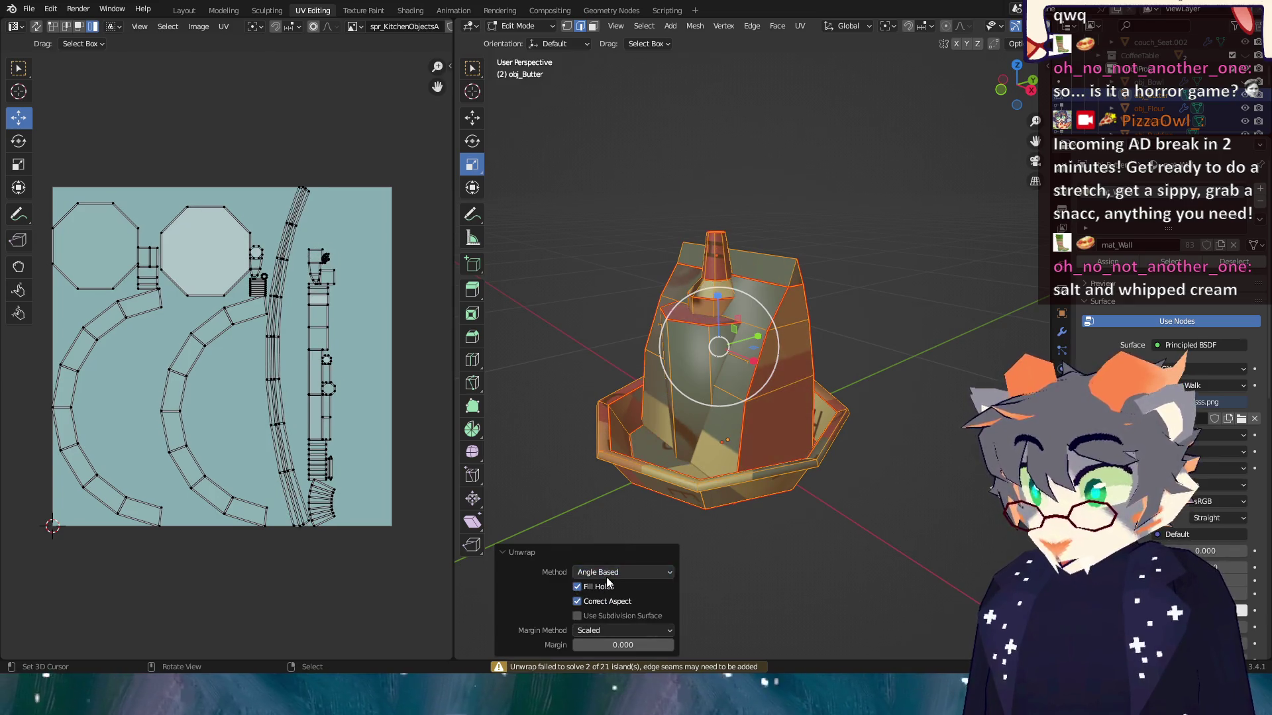
pyautogui.click(608, 572)
pyautogui.click(614, 603)
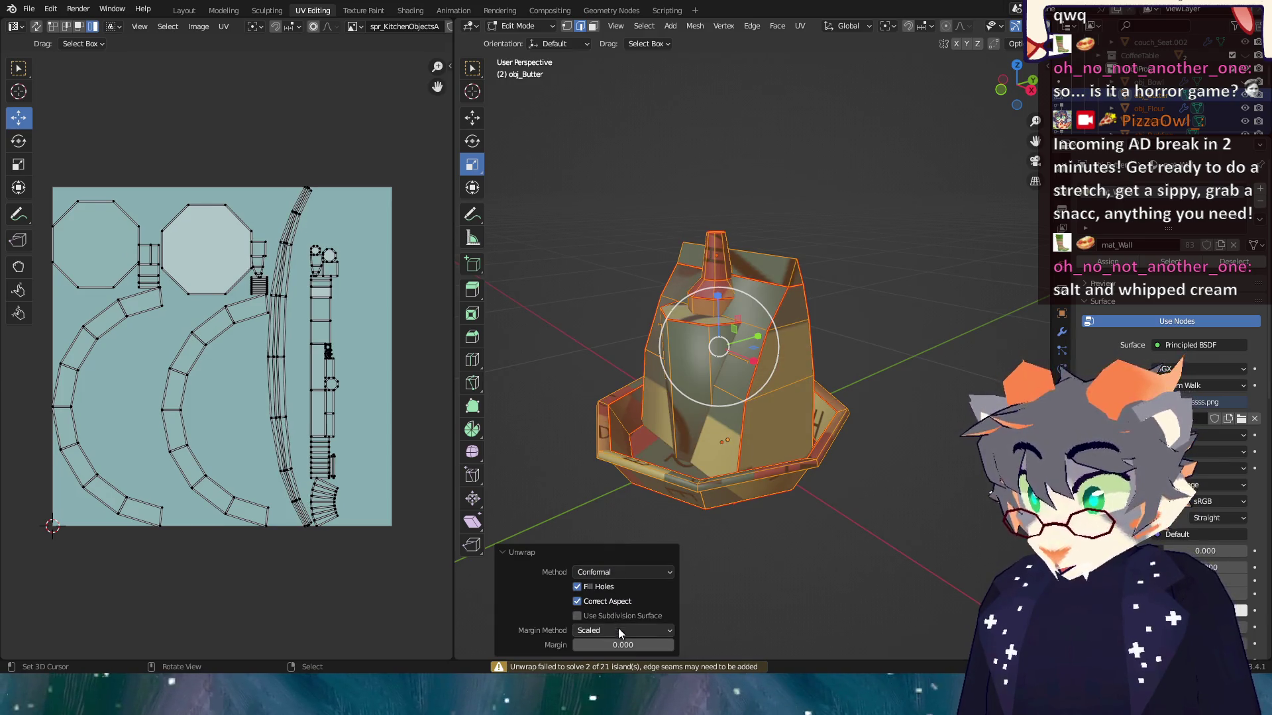
# Set the unwrap island Margin to 0.01.
pyautogui.click(673, 648)
pyautogui.write('0.1')
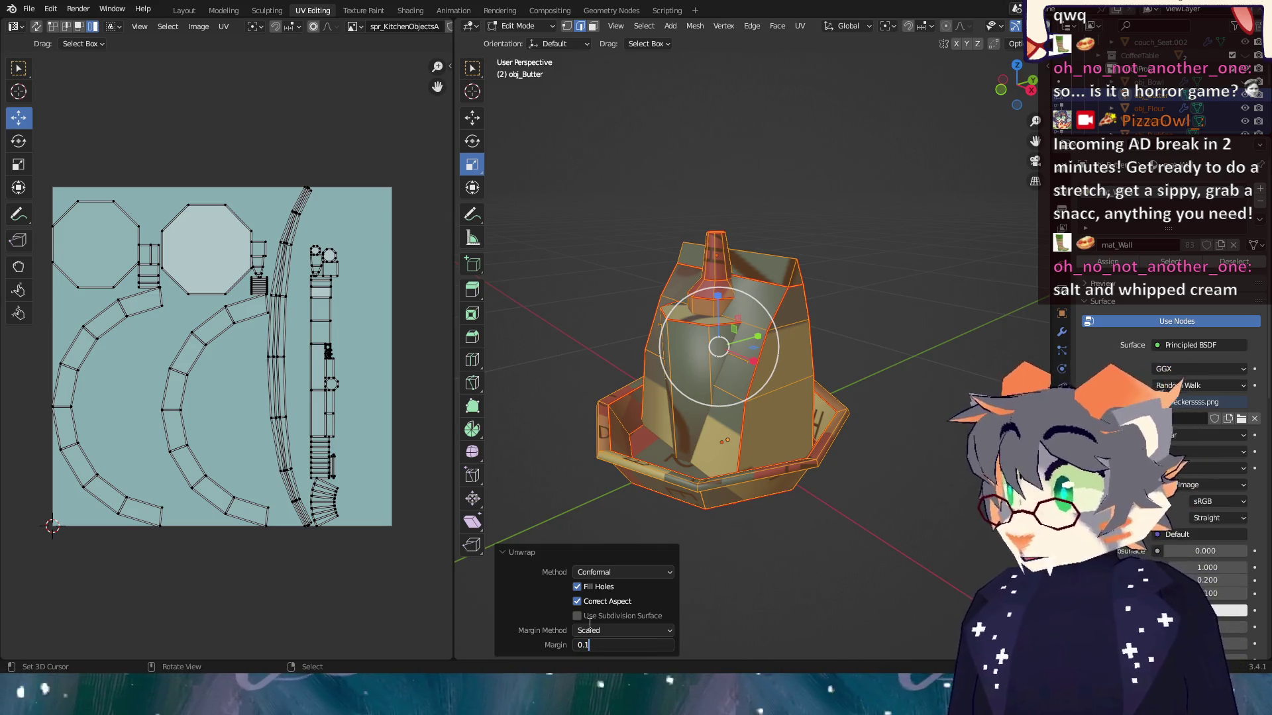
pyautogui.press('Return')
pyautogui.click(627, 644)
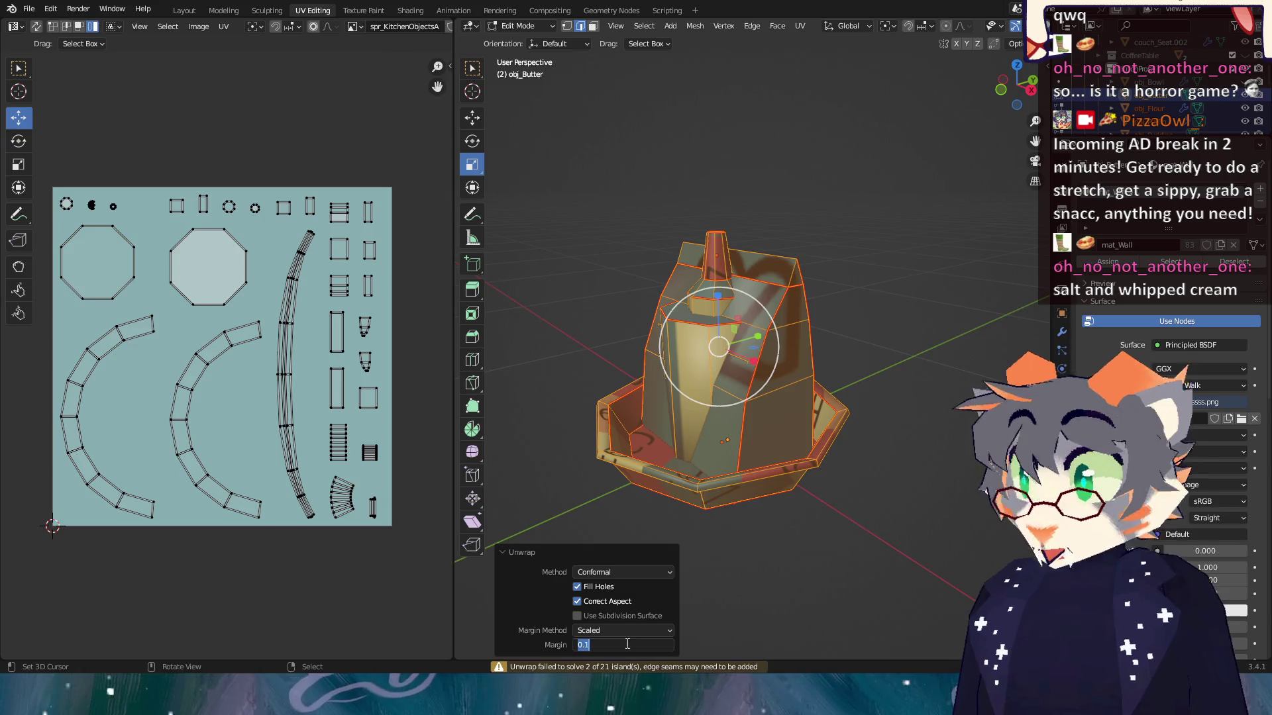
pyautogui.press('BackSpace')
pyautogui.write('01')
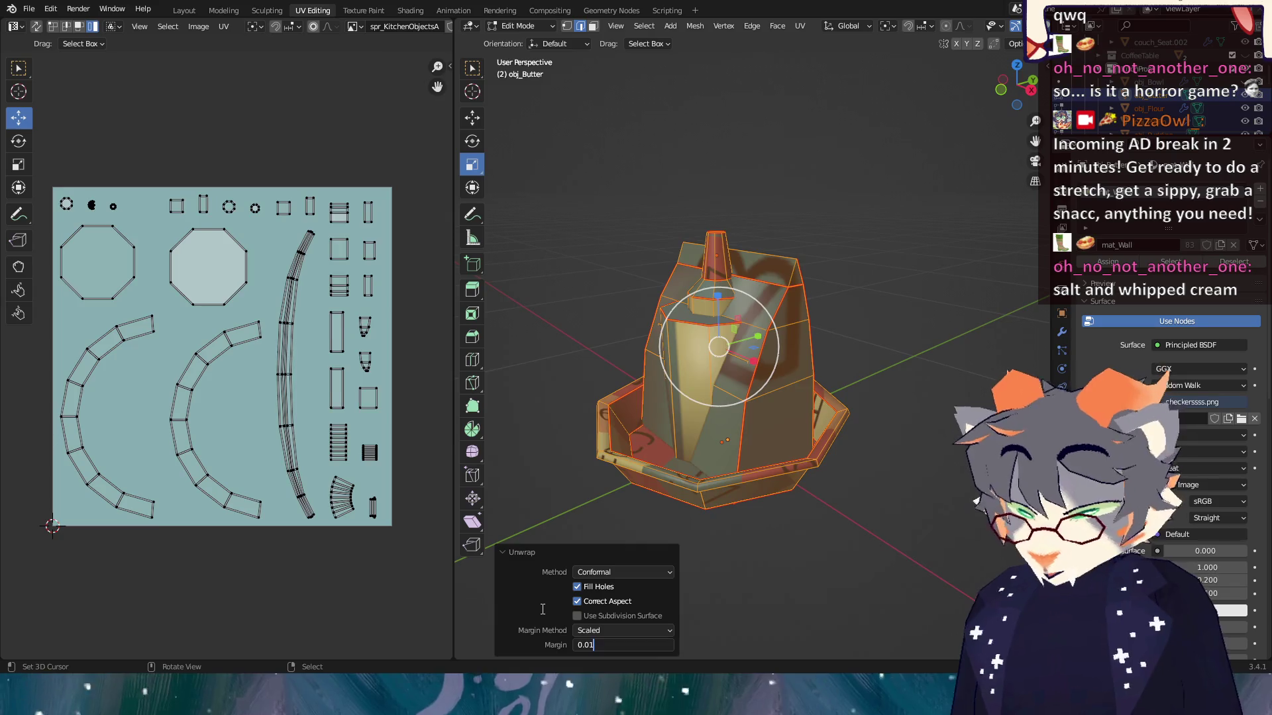
pyautogui.press('Return')
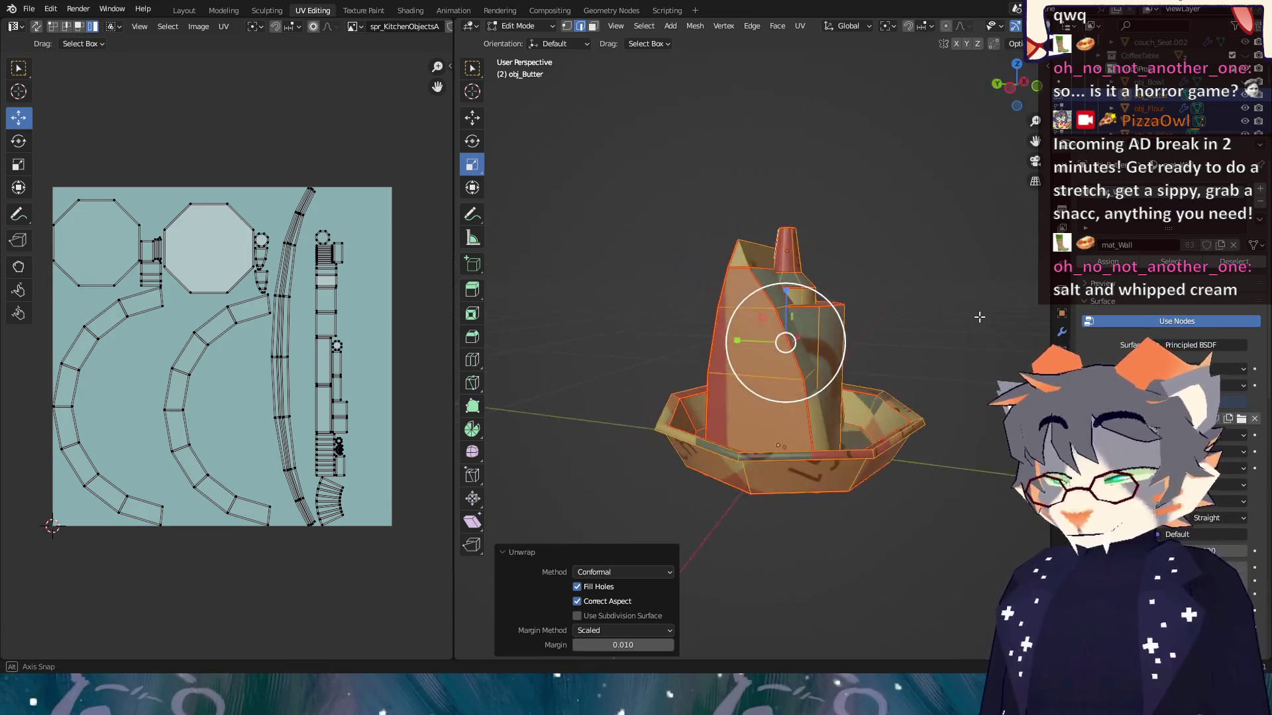
# Select the flour box and unwrap its UVs in Edit Mode.
pyautogui.press('Tab')
pyautogui.click(745, 372)
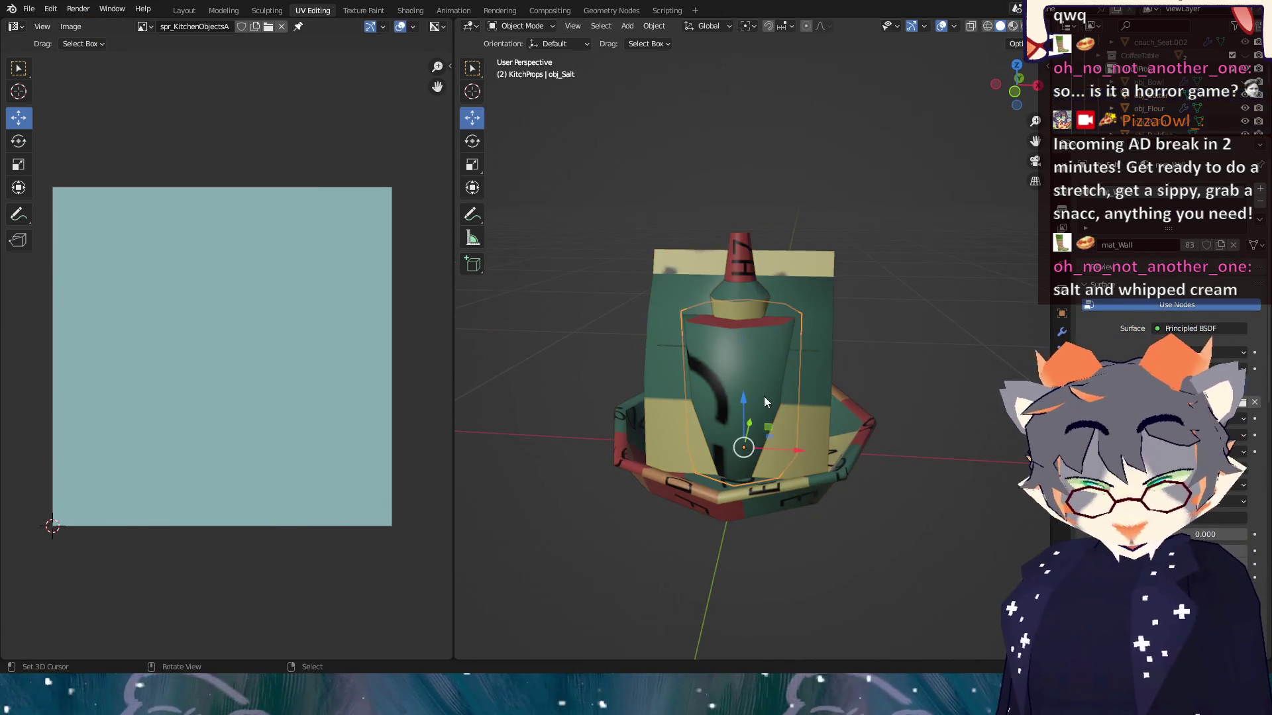
pyautogui.moveTo(764, 396)
pyautogui.mouseDown()
pyautogui.moveTo(938, 434)
pyautogui.moveTo(951, 510)
pyautogui.moveTo(838, 427)
pyautogui.mouseUp()
pyautogui.click(682, 323)
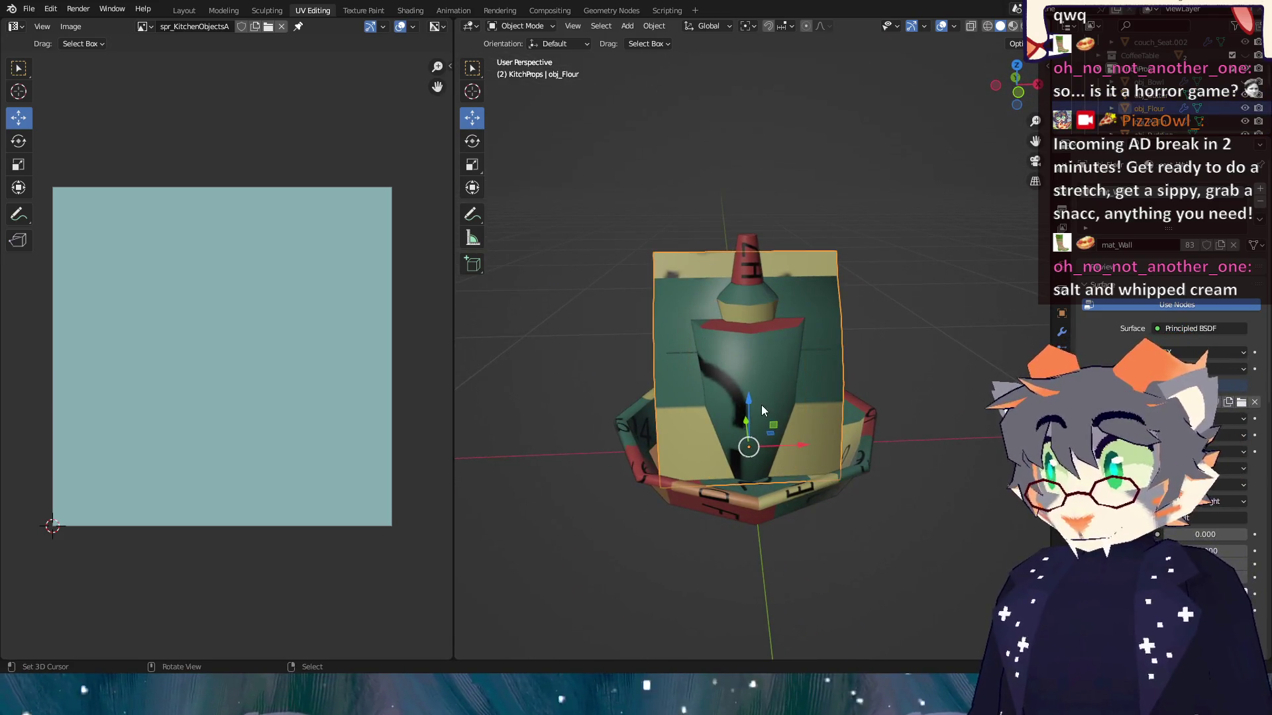
pyautogui.press('Tab')
pyautogui.press('u')
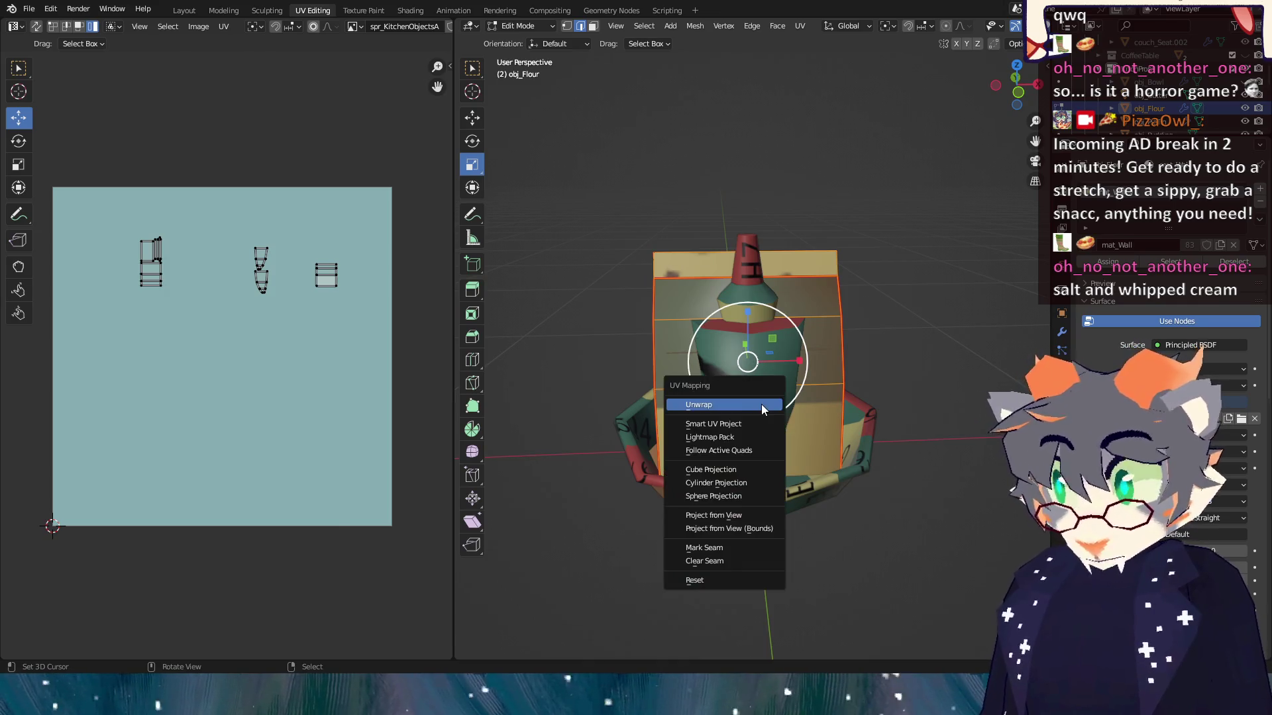
pyautogui.click(761, 404)
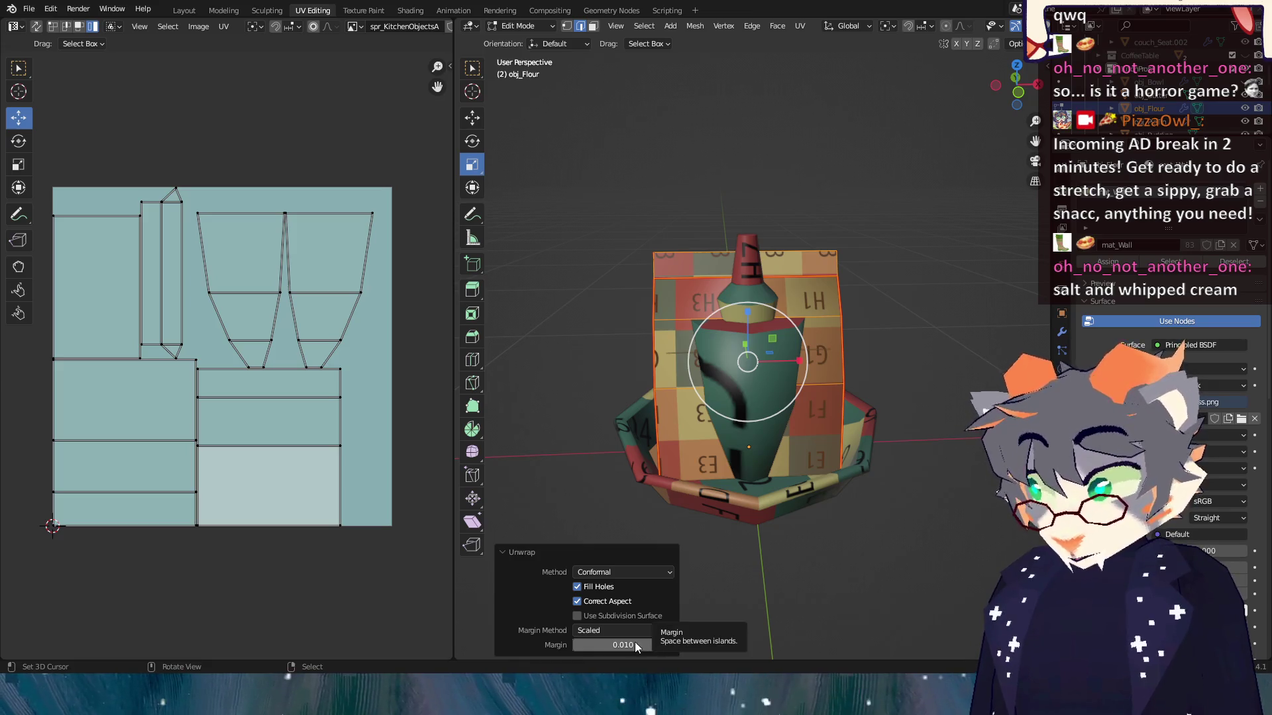
# Set the flour unwrap Margin to 0.05 with the Conformal method, trying the subdivision option.
pyautogui.click(586, 646)
pyautogui.press('BackSpace')
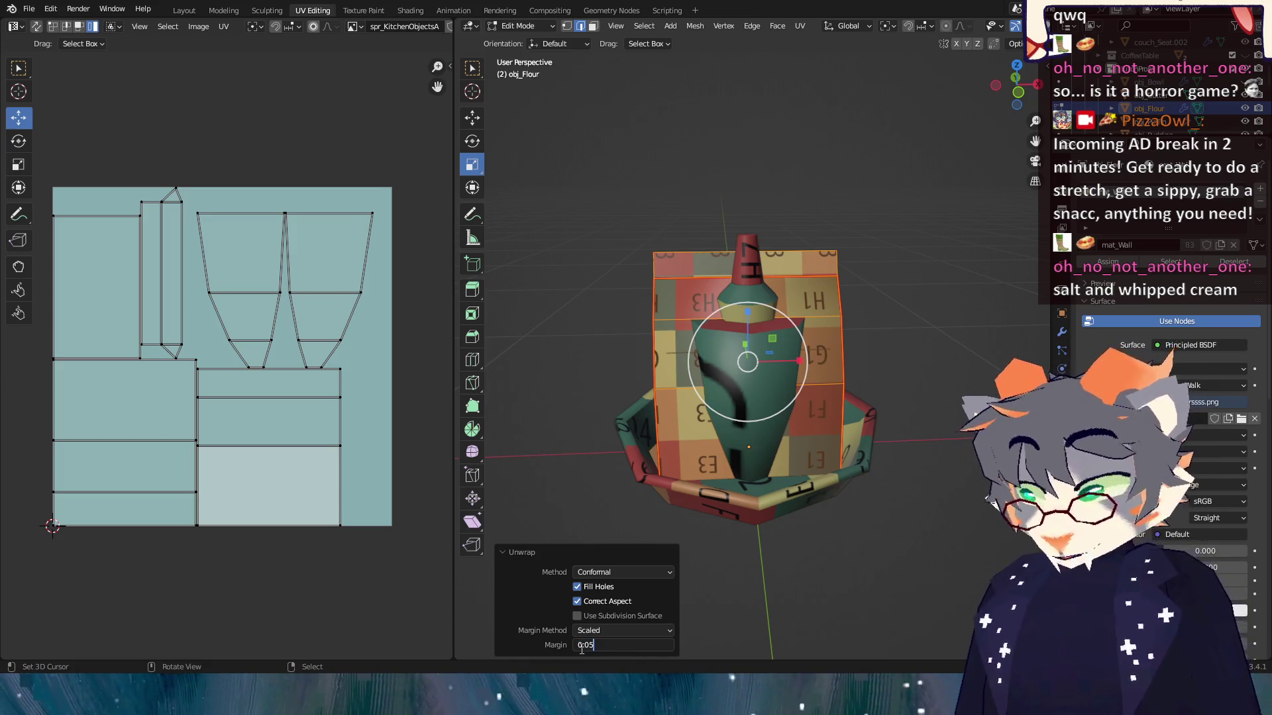
pyautogui.write('5')
pyautogui.press('Return')
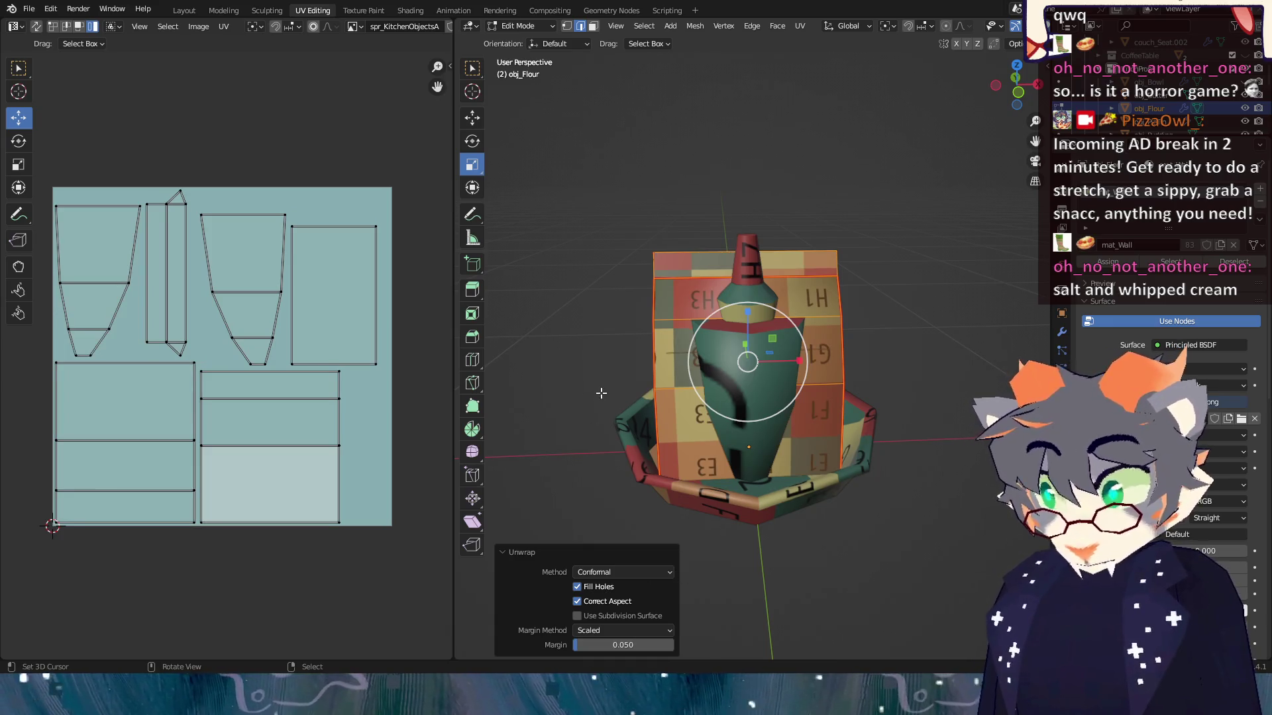
pyautogui.click(607, 573)
pyautogui.click(606, 586)
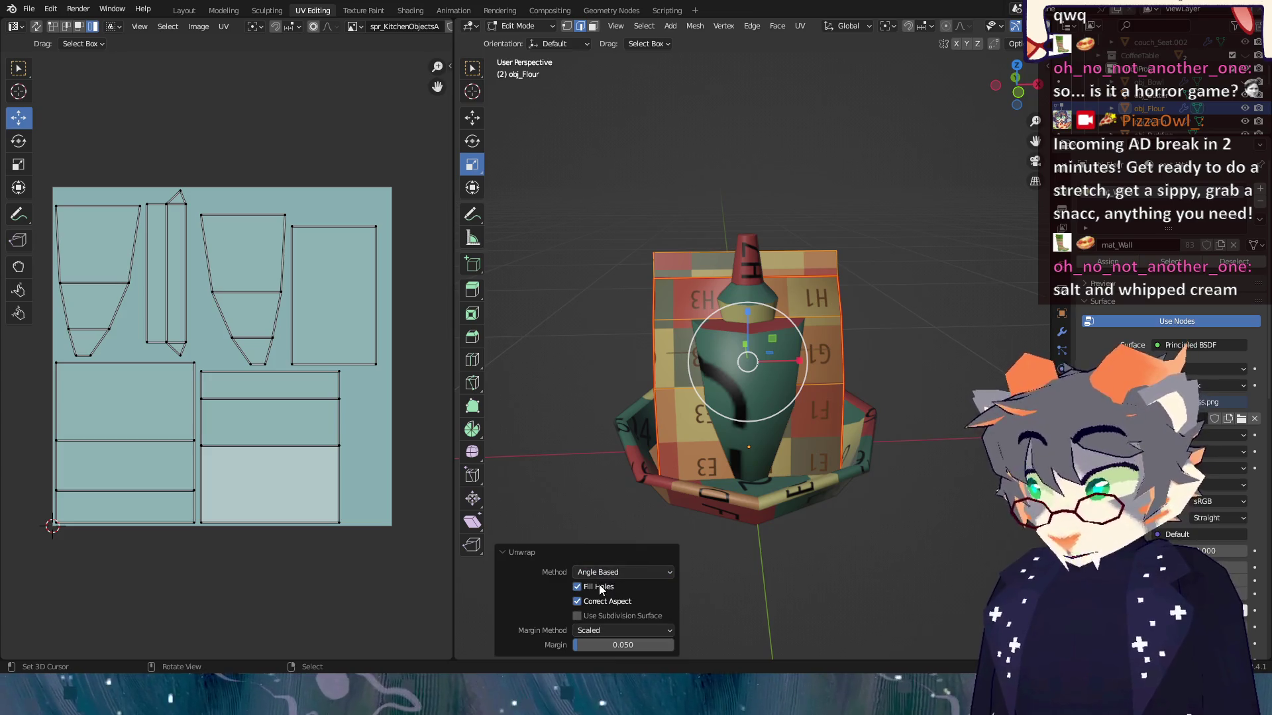
pyautogui.click(606, 572)
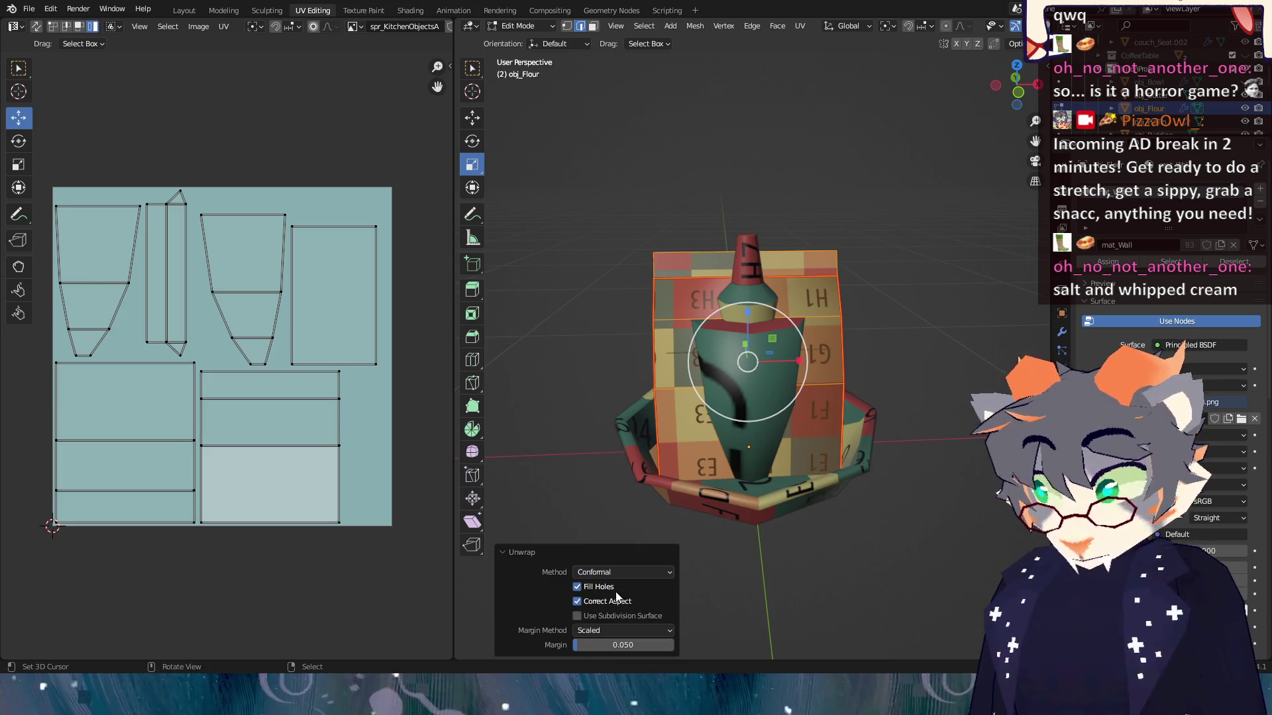
pyautogui.click(578, 616)
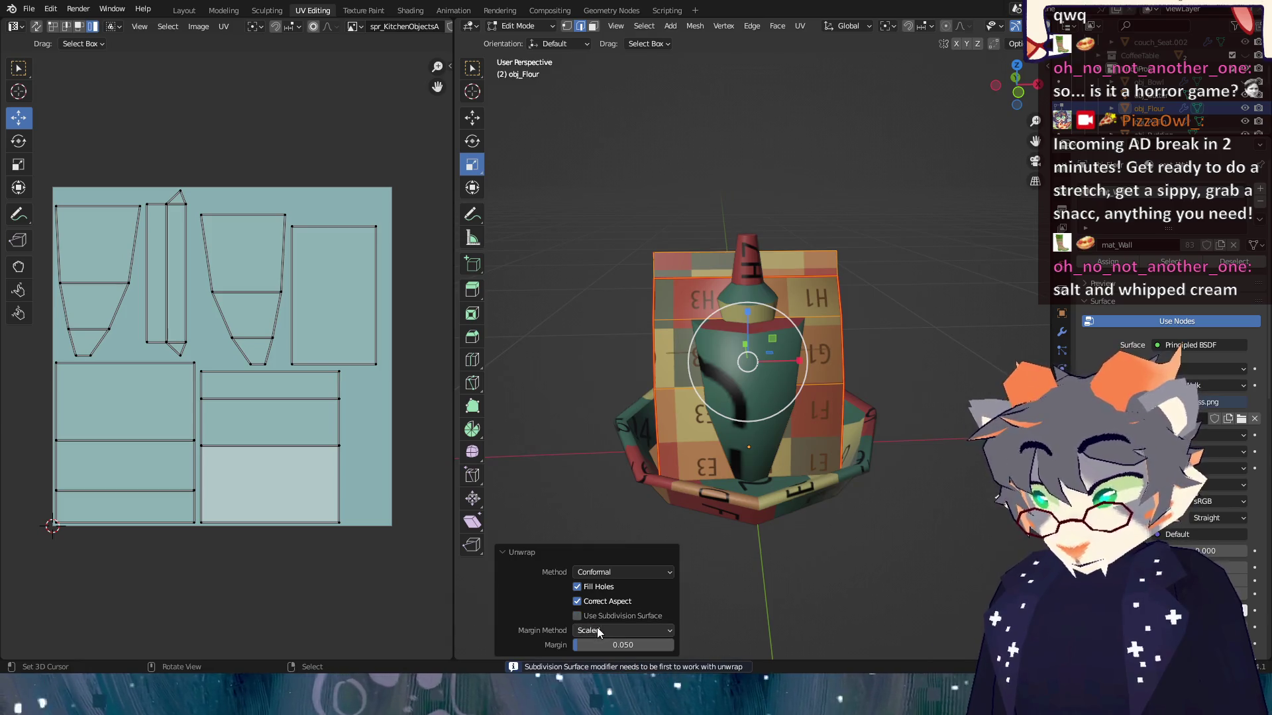
pyautogui.click(597, 631)
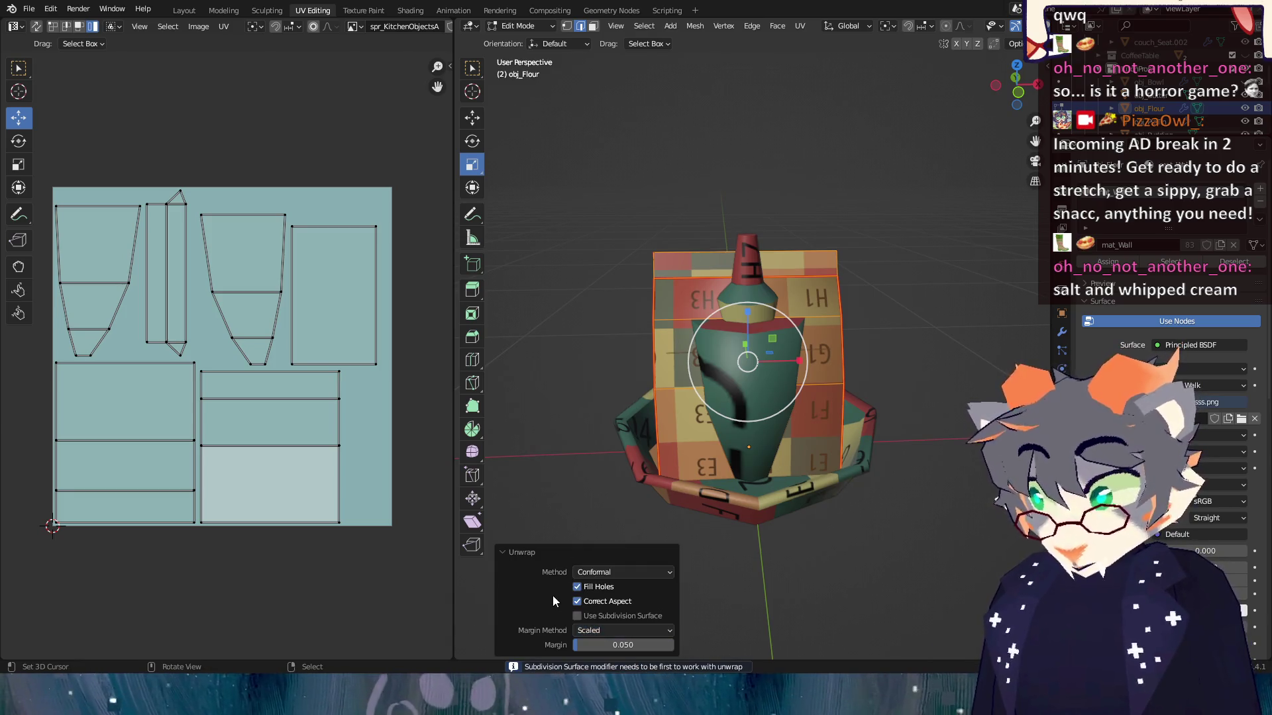
# Unwrap the salt shaker's UVs and return to Object Mode.
pyautogui.press('Tab')
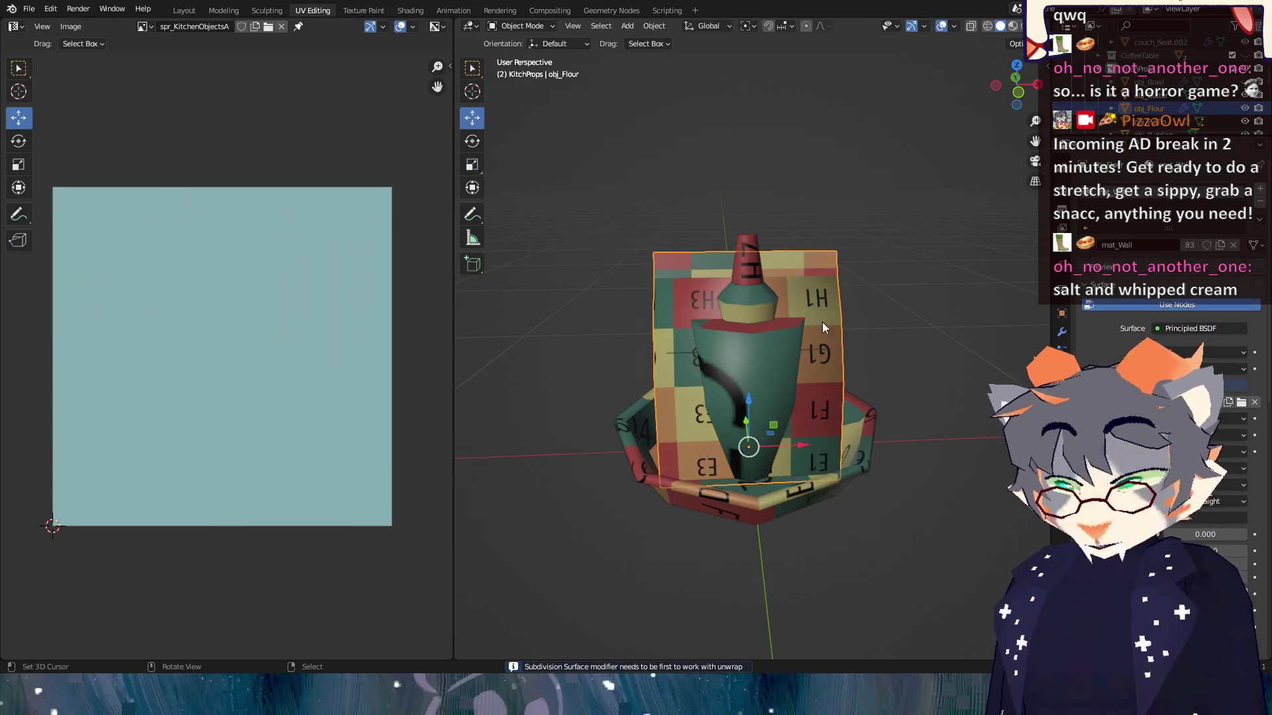
pyautogui.click(746, 325)
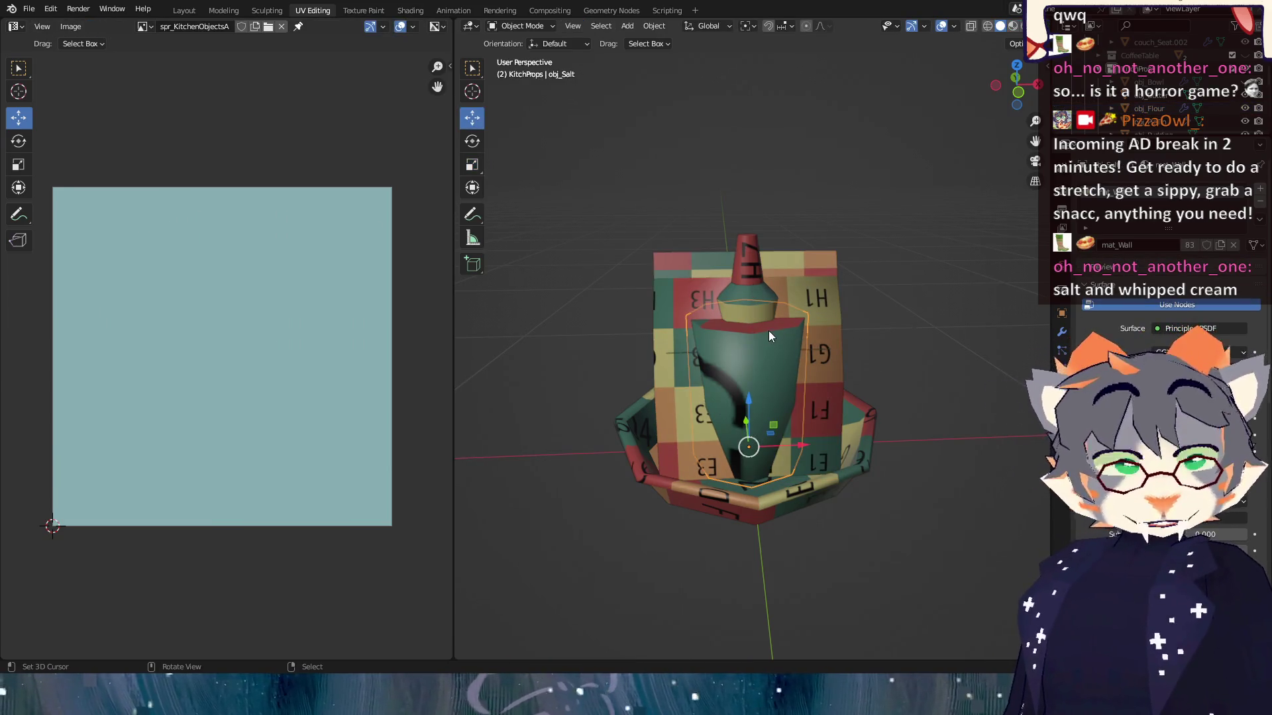
pyautogui.press('Tab')
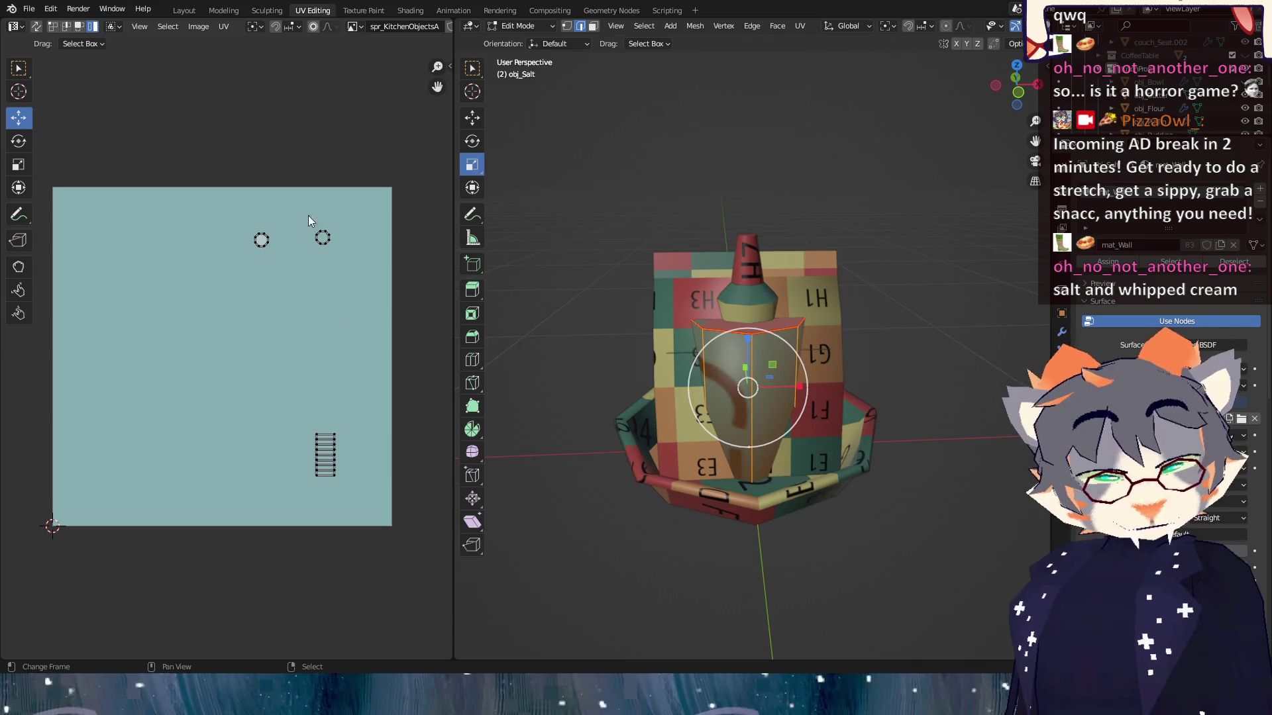
pyautogui.press('u')
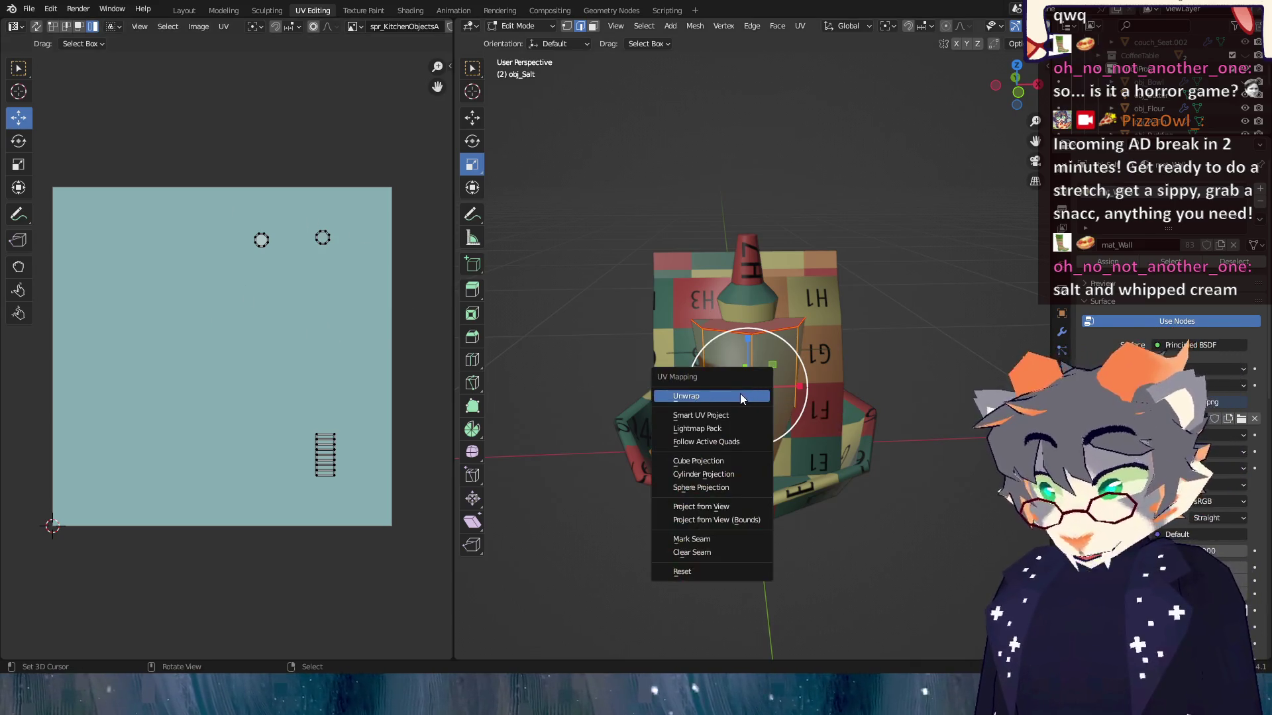
pyautogui.click(740, 393)
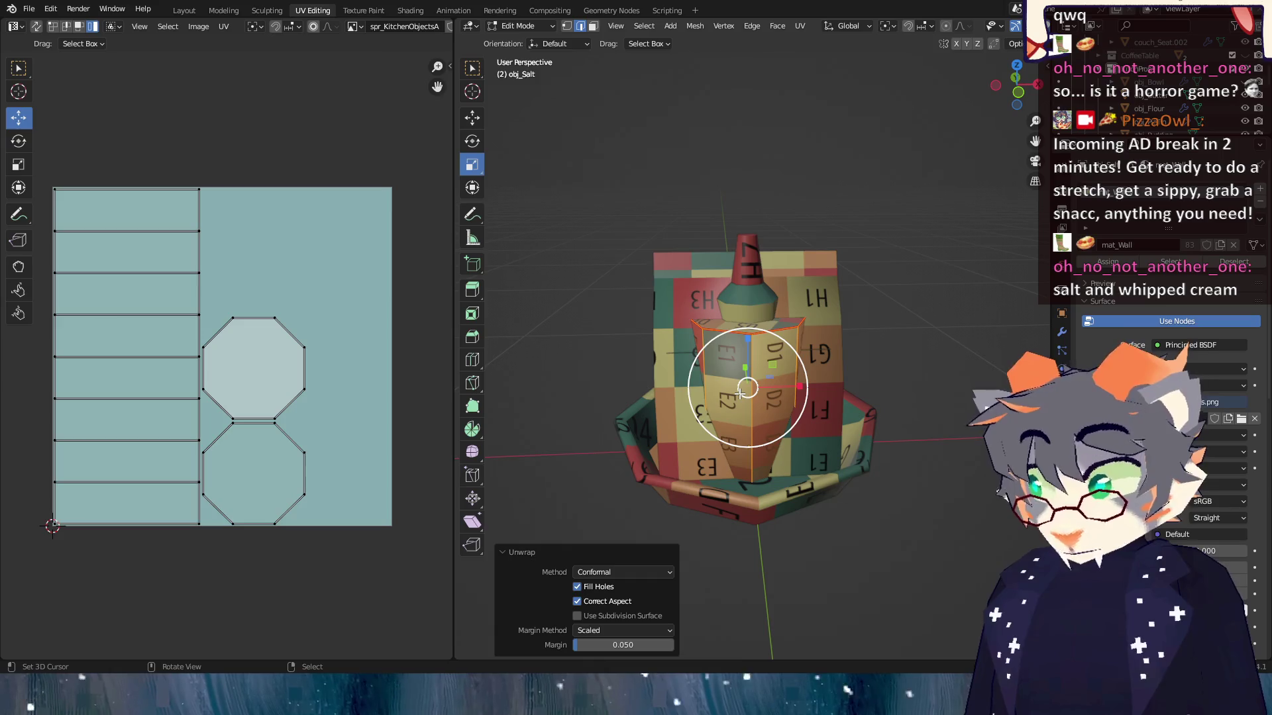
pyautogui.press('Tab')
# Unwrap obj_WhippedCreamLid's UVs and return to Object Mode.
pyautogui.click(736, 310)
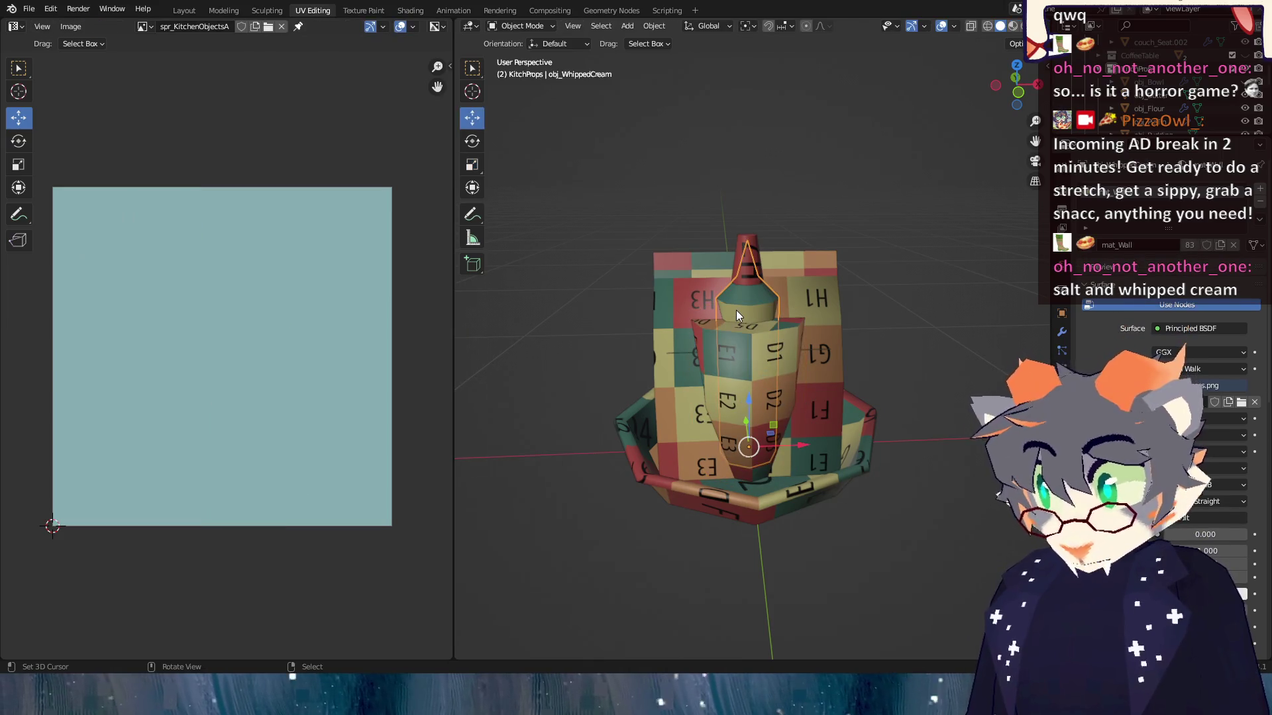
pyautogui.click(754, 244)
pyautogui.press('Tab')
pyautogui.press('u')
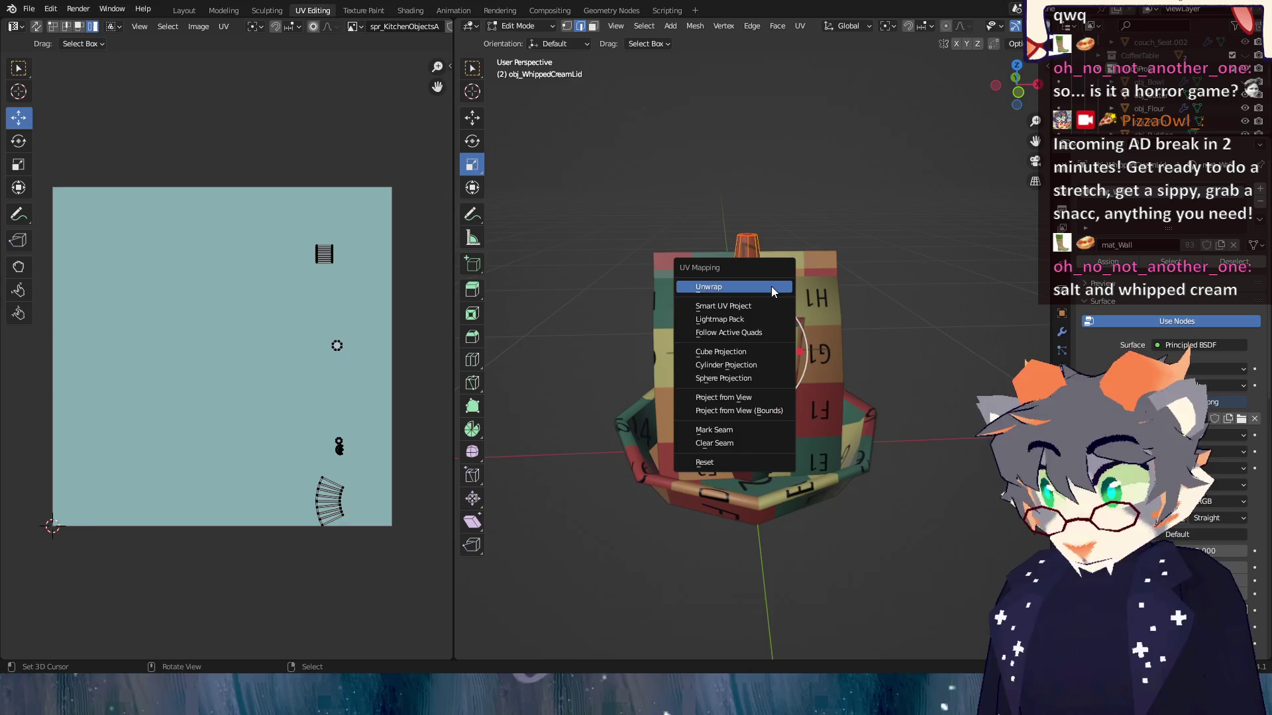
pyautogui.click(771, 286)
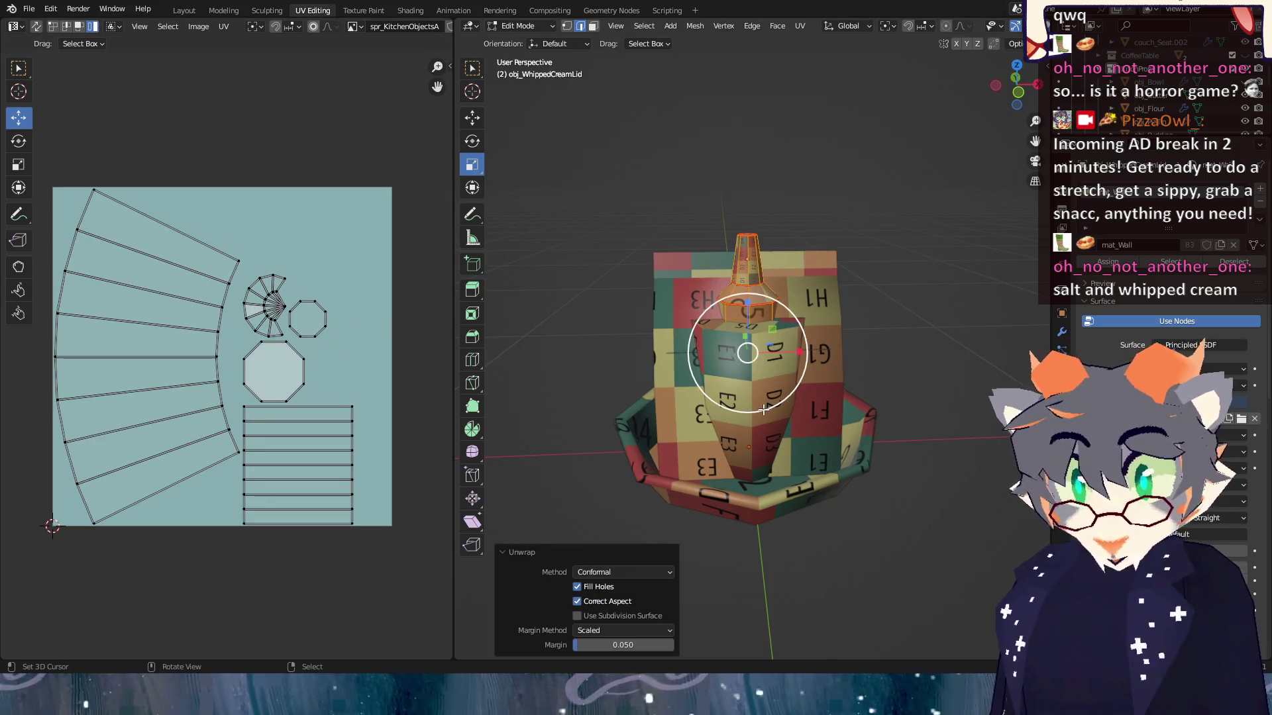
pyautogui.press('Tab')
# Unwrap obj_Butter's UVs, then select the flour model for mesh editing.
pyautogui.click(702, 408)
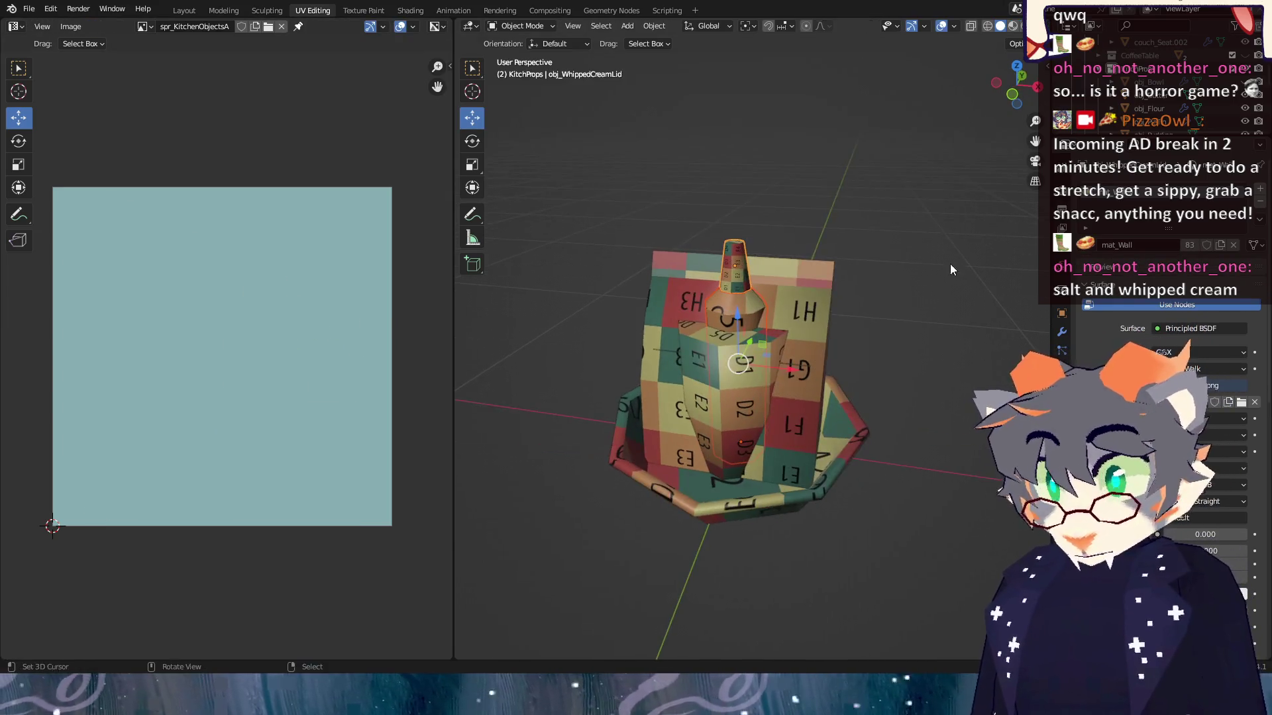
pyautogui.press('Tab')
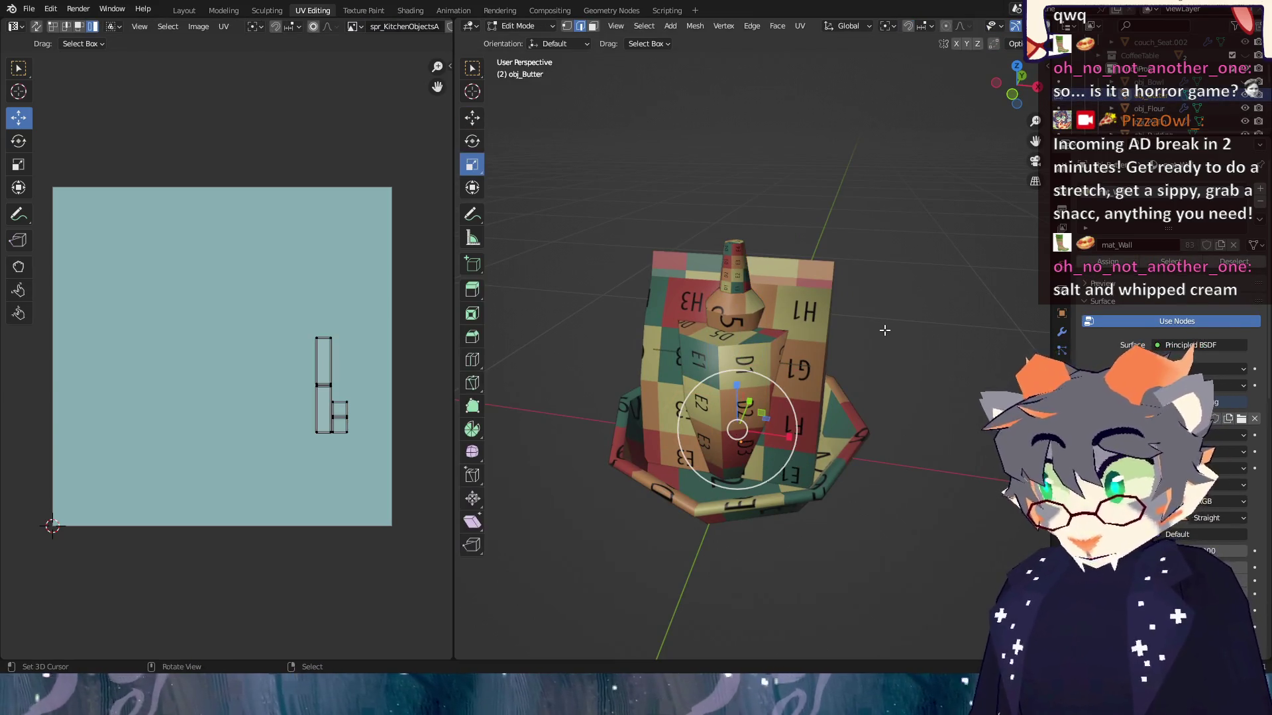
pyautogui.press('u')
pyautogui.click(884, 330)
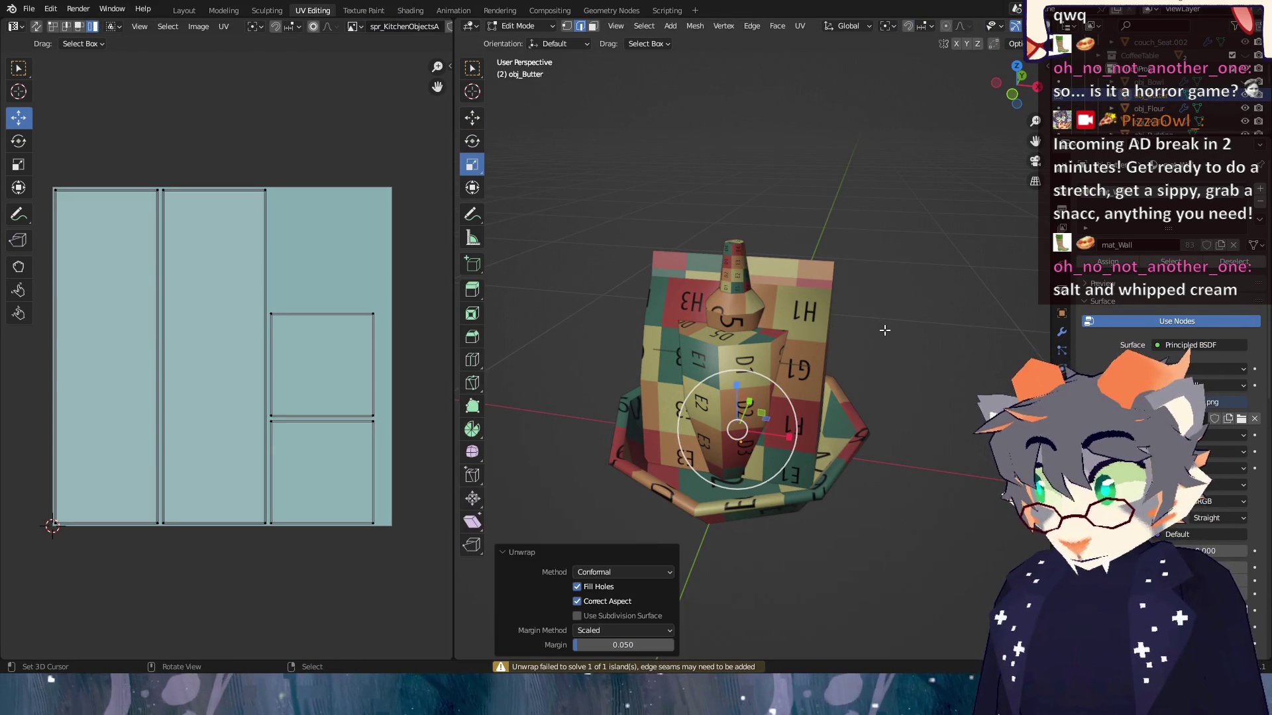
pyautogui.press('Tab')
pyautogui.click(1149, 108)
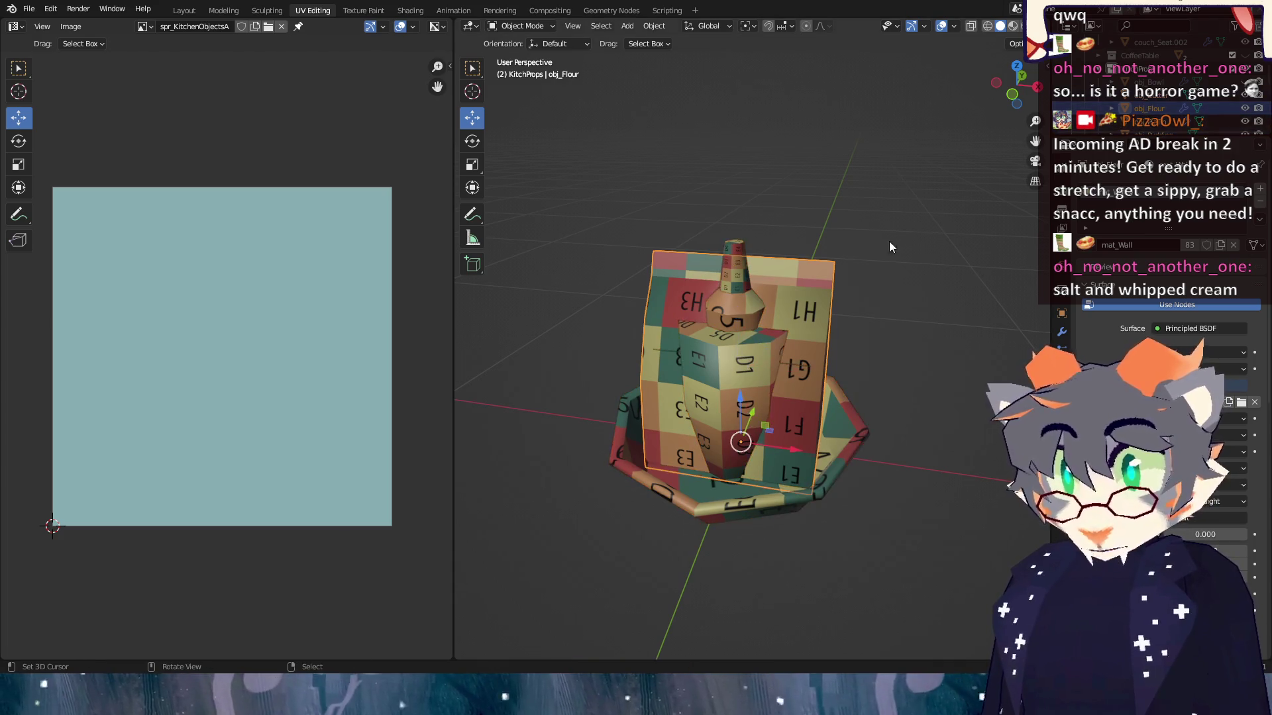
pyautogui.press('Tab')
# Unwrap obj_PieTin's UVs and orbit around it to inspect.
pyautogui.press('Tab')
pyautogui.click(1149, 122)
pyautogui.press('Tab')
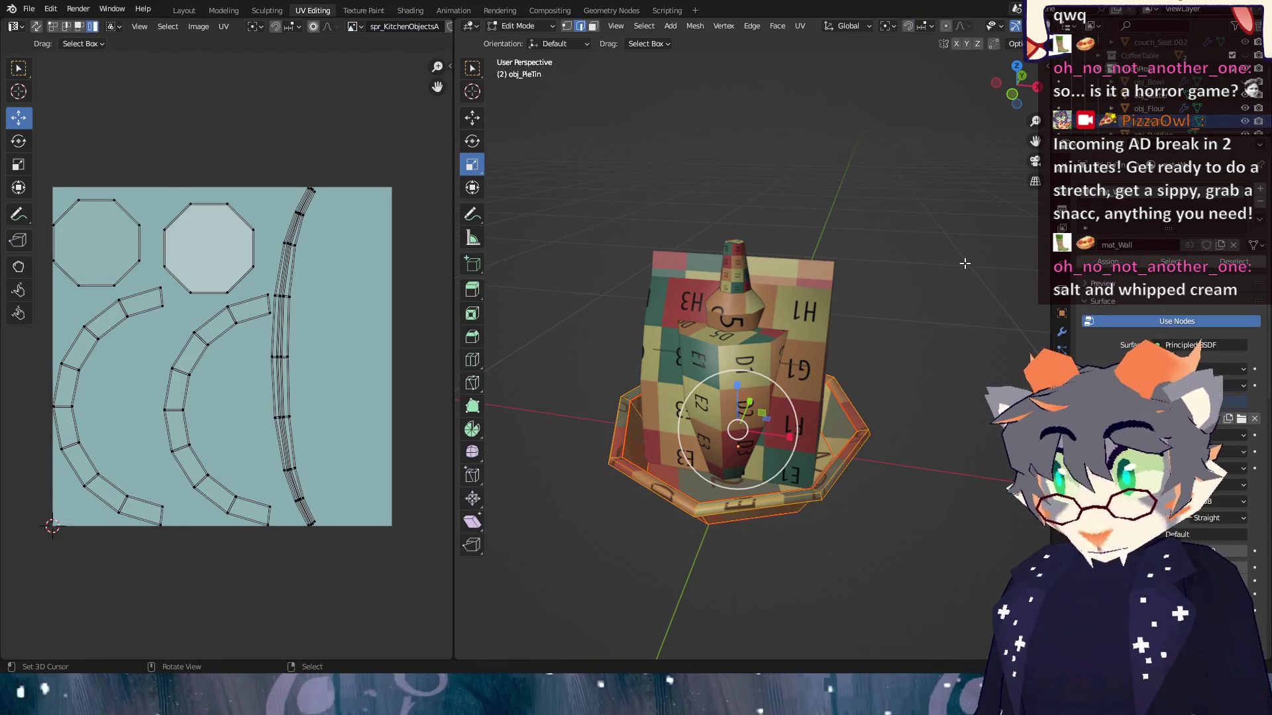
pyautogui.press('u')
pyautogui.click(930, 280)
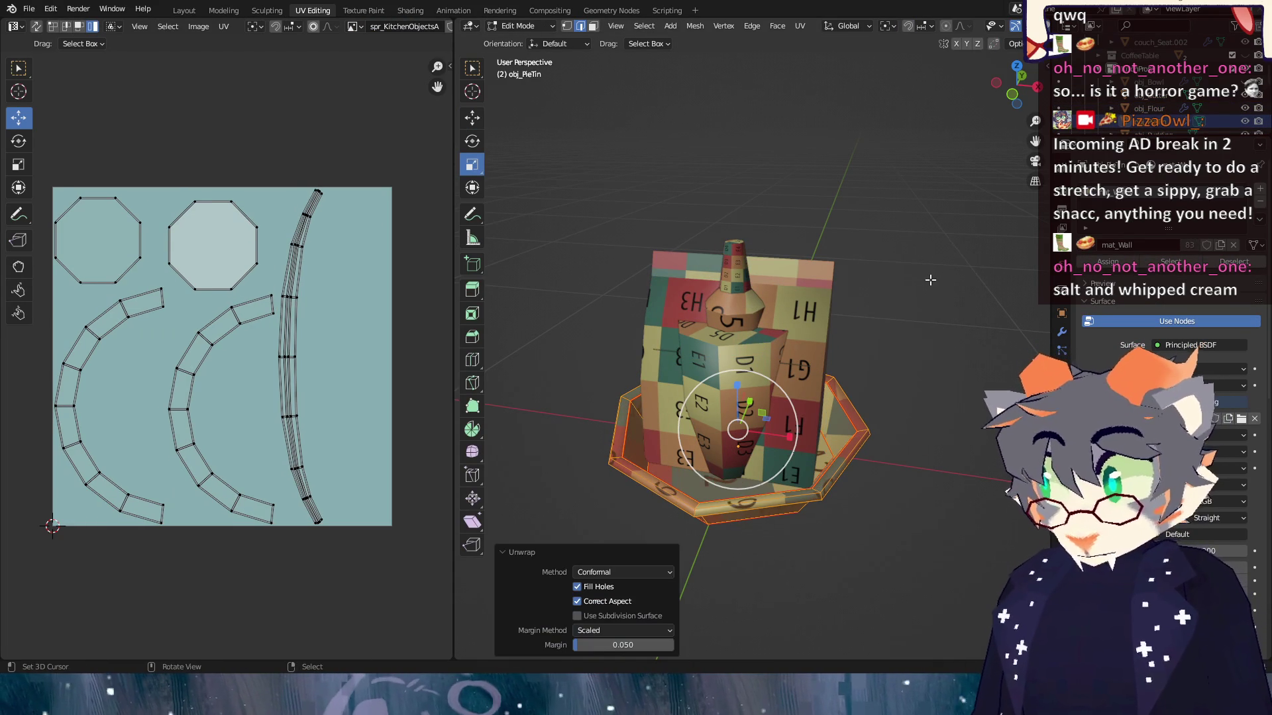
pyautogui.moveTo(855, 472); pyautogui.dragTo(824, 419)
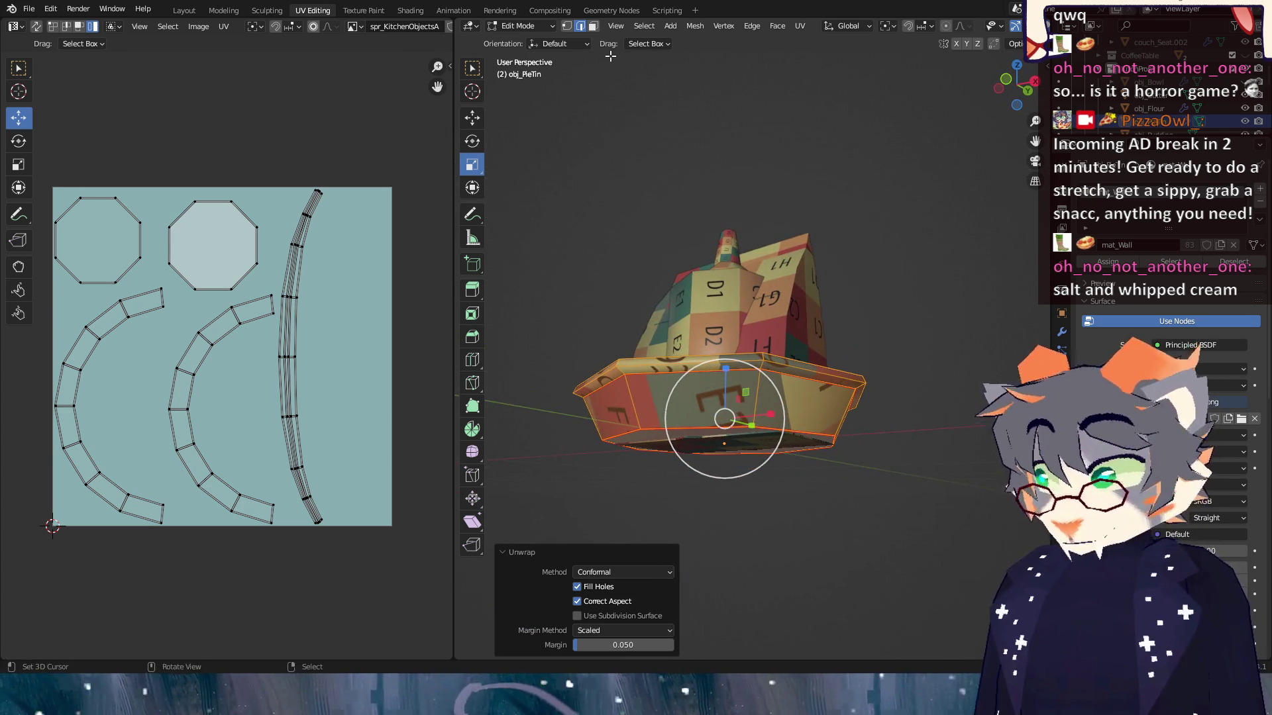
pyautogui.moveTo(855, 301)
pyautogui.mouseDown()
pyautogui.moveTo(861, 371)
pyautogui.moveTo(860, 307)
pyautogui.moveTo(867, 358)
pyautogui.moveTo(874, 317)
pyautogui.moveTo(928, 349)
pyautogui.moveTo(498, 375)
pyautogui.moveTo(614, 315)
pyautogui.moveTo(562, 391)
pyautogui.moveTo(782, 341)
pyautogui.moveTo(805, 320)
pyautogui.mouseUp()
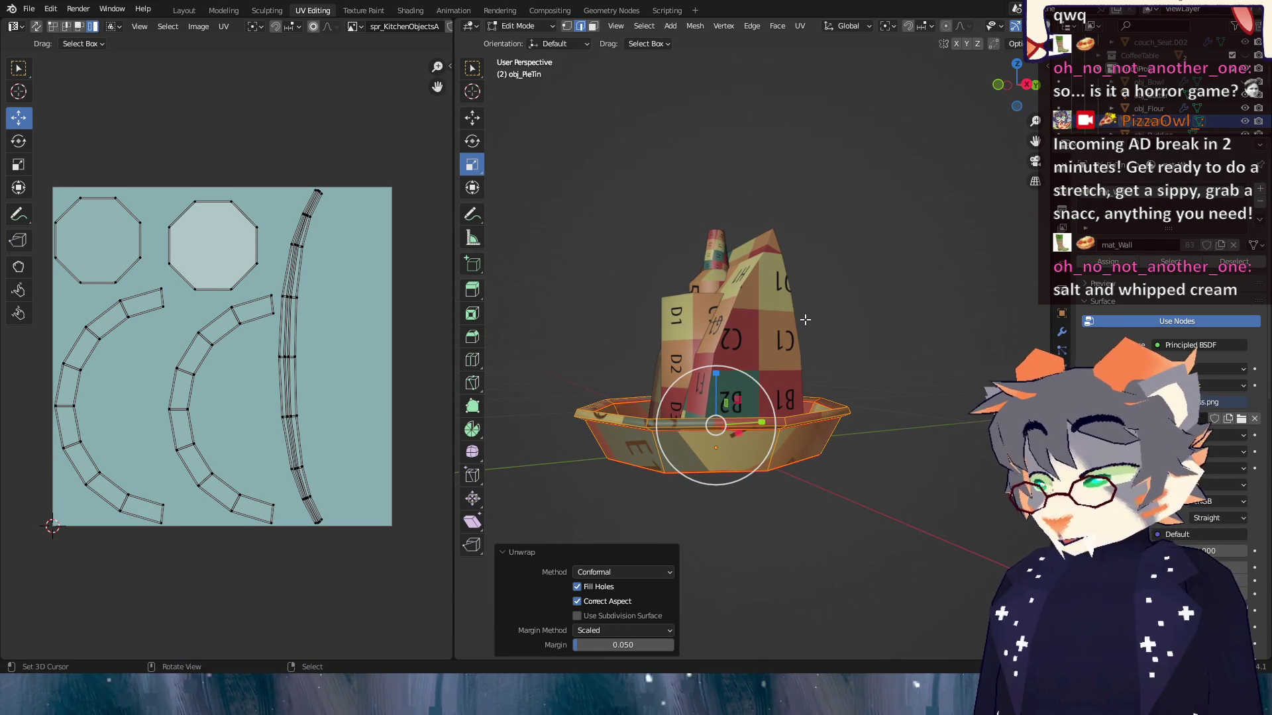
# In face select mode, unwrap a single pie tin rim face on its own.
pyautogui.click(593, 26)
pyautogui.click(722, 450)
pyautogui.moveTo(722, 451)
pyautogui.mouseDown()
pyautogui.moveTo(835, 483)
pyautogui.moveTo(798, 489)
pyautogui.mouseUp()
pyautogui.press('u')
pyautogui.click(797, 489)
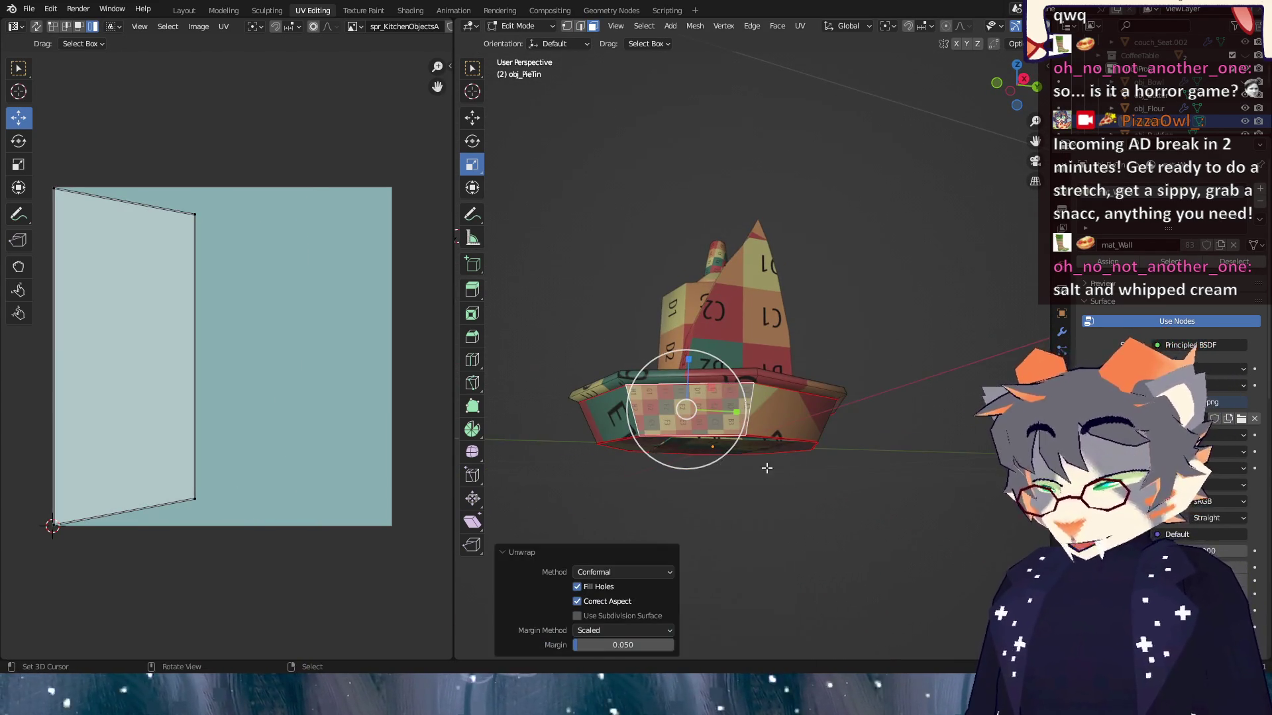
# Select a run of rim faces, making one rim face the active face.
pyautogui.moveTo(805, 422)
pyautogui.mouseDown()
pyautogui.moveTo(867, 445)
pyautogui.moveTo(701, 455)
pyautogui.moveTo(534, 539)
pyautogui.moveTo(638, 485)
pyautogui.mouseUp()
pyautogui.keyDown('ctrl'); pyautogui.keyDown('shift'); pyautogui.click(882, 450); pyautogui.keyUp('shift'); pyautogui.keyUp('ctrl')
pyautogui.moveTo(868, 499)
pyautogui.mouseDown()
pyautogui.moveTo(727, 473)
pyautogui.moveTo(825, 457)
pyautogui.mouseUp()
pyautogui.click(737, 455)
pyautogui.click(829, 457)
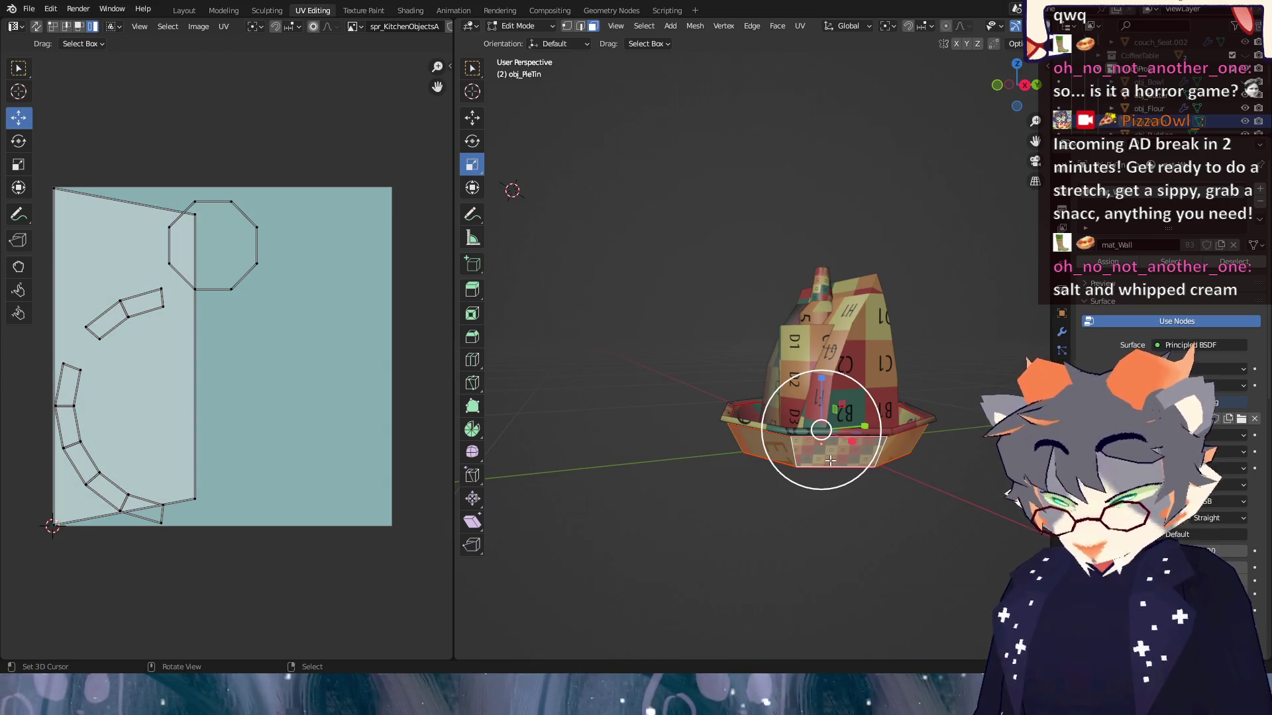
# Lay out the selected rim faces with Follow Active Quads.
pyautogui.press('u')
pyautogui.click(824, 502)
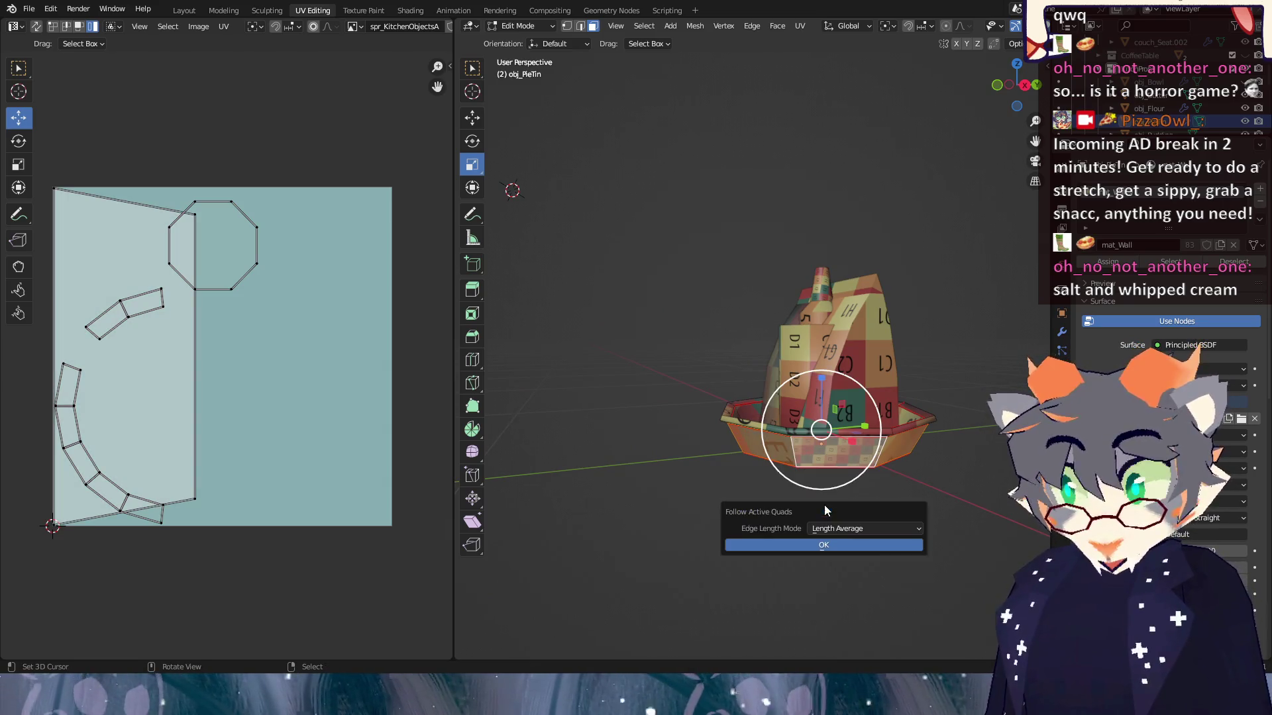
pyautogui.click(833, 546)
pyautogui.scroll(-3, 148, 449)
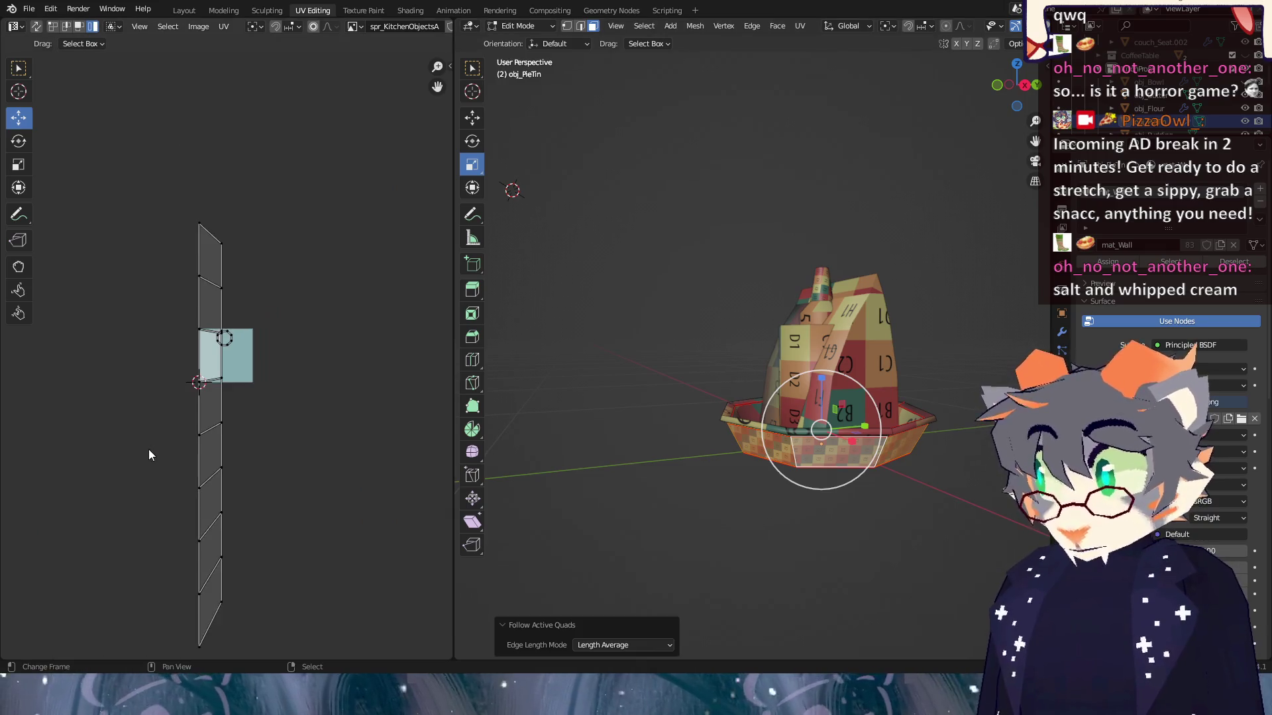
pyautogui.scroll(7, 148, 449)
# Redo Follow Active Quads with Edge Length Mode set to Even for evenly sized quads.
pyautogui.press('u')
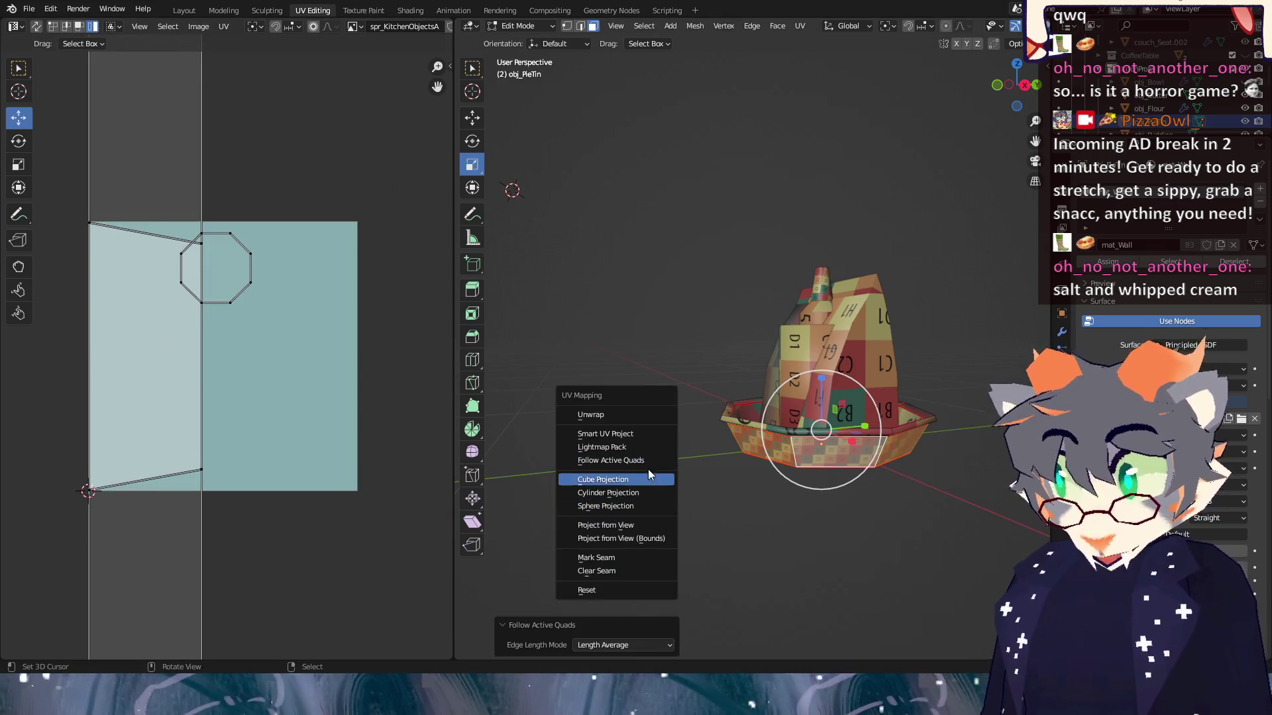
pyautogui.click(650, 461)
pyautogui.click(689, 484)
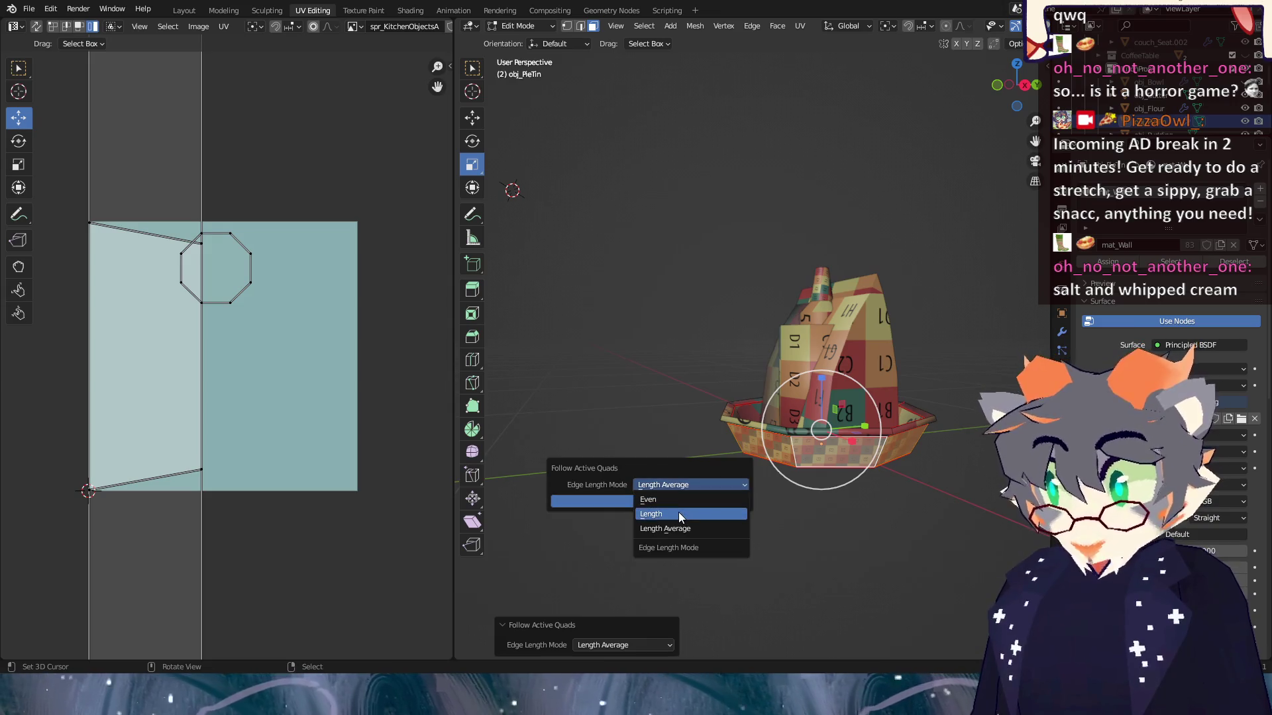
pyautogui.click(678, 512)
pyautogui.click(639, 501)
pyautogui.scroll(-8, 271, 463)
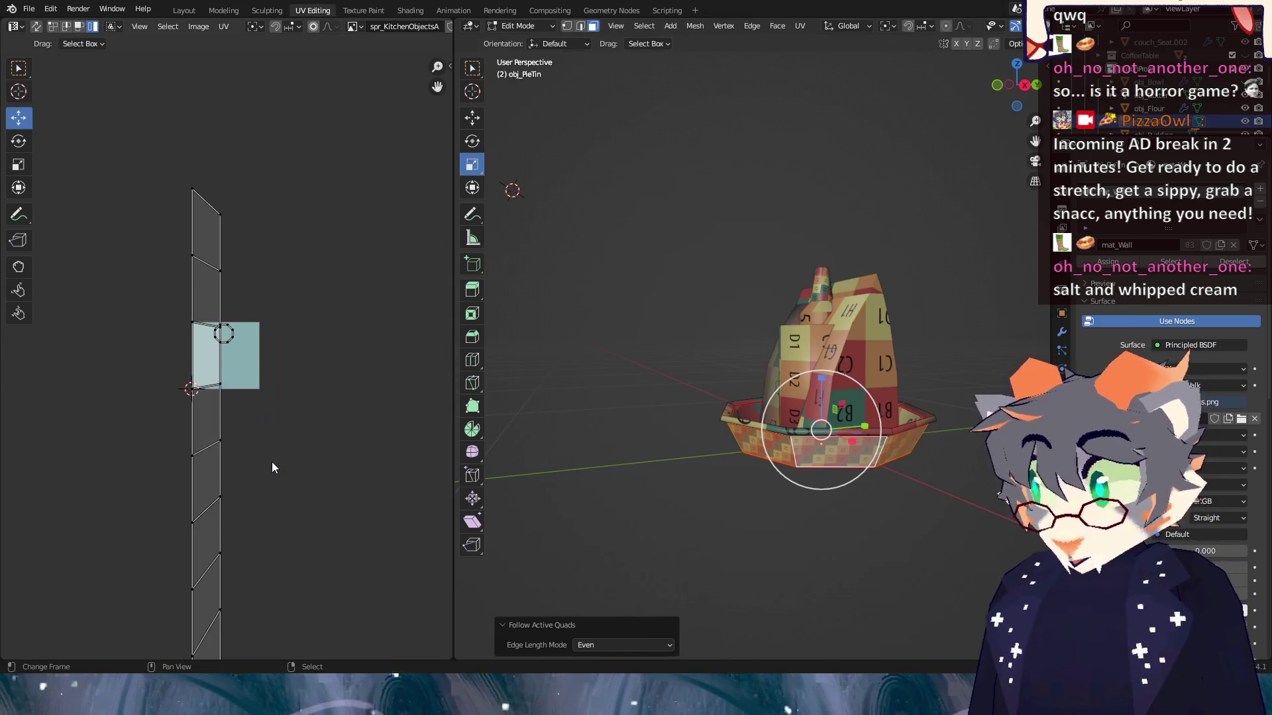
pyautogui.scroll(4, 271, 462)
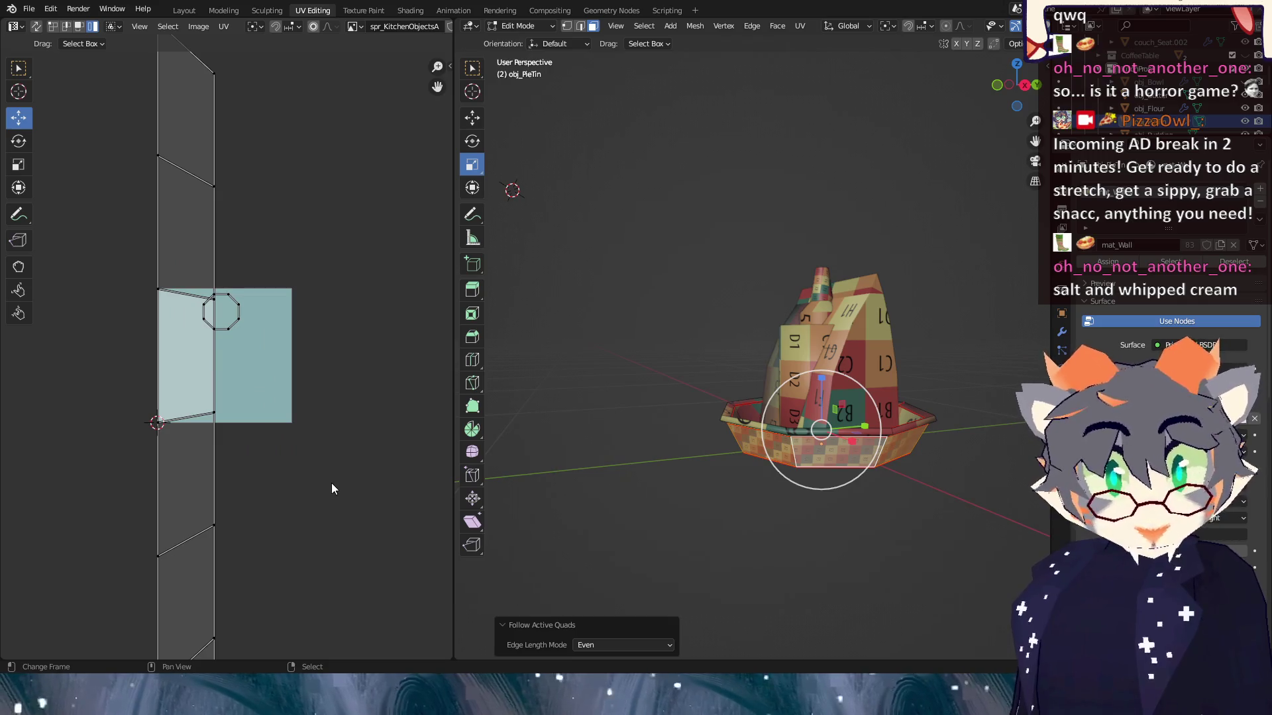
pyautogui.scroll(5, 908, 519)
# Orbit to a front view of the pie tin and unwrap the selected faces.
pyautogui.moveTo(680, 485); pyautogui.dragTo(753, 491)
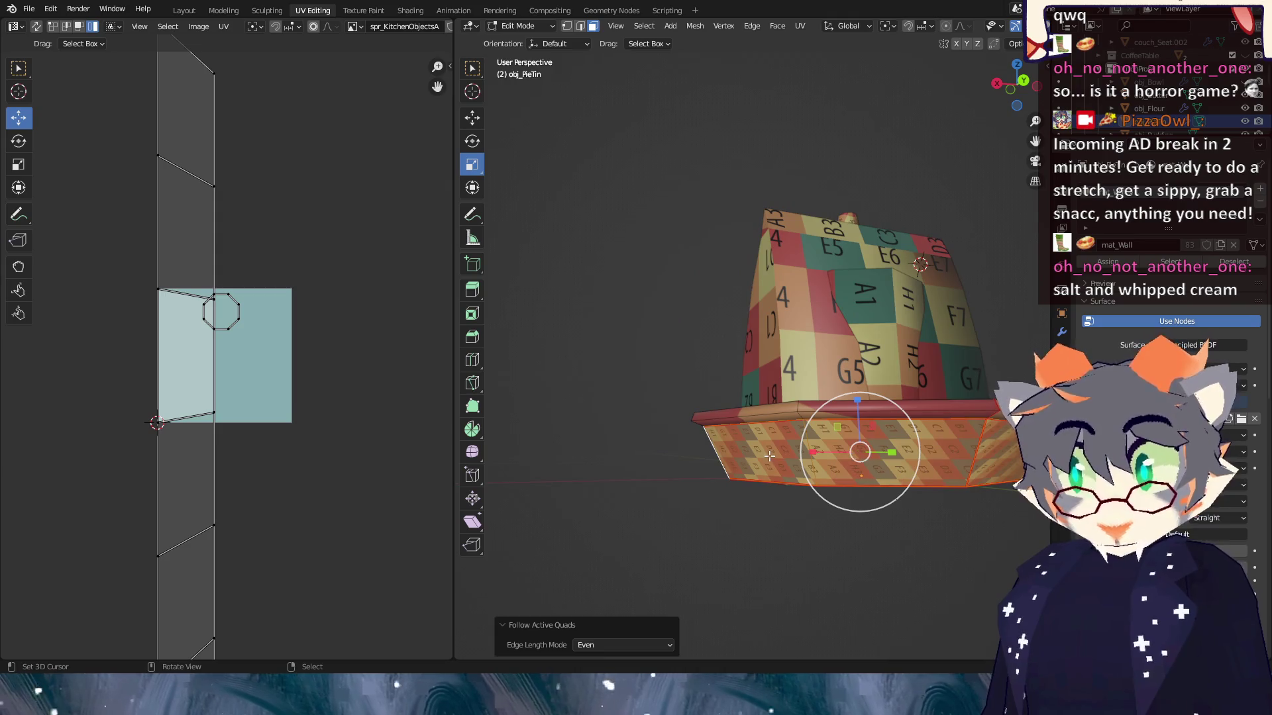
pyautogui.moveTo(786, 459)
pyautogui.mouseDown()
pyautogui.moveTo(682, 464)
pyautogui.moveTo(900, 476)
pyautogui.mouseUp()
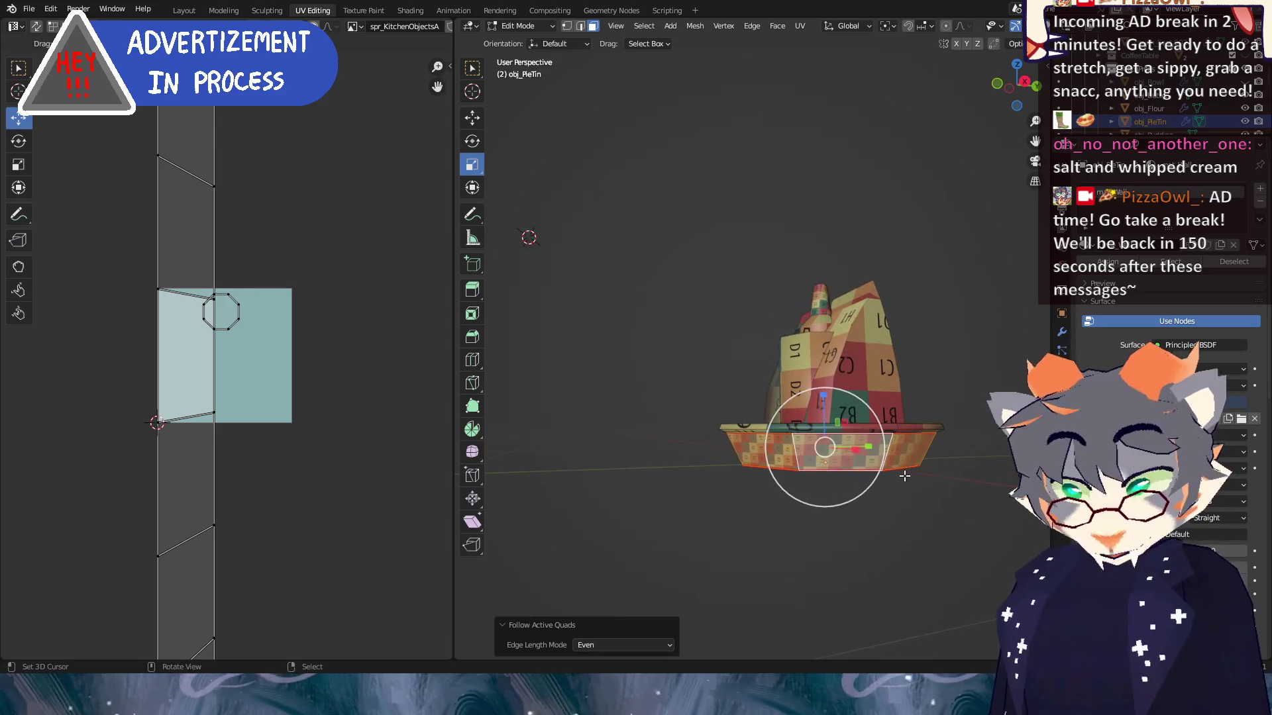
pyautogui.press('u')
pyautogui.click(853, 429)
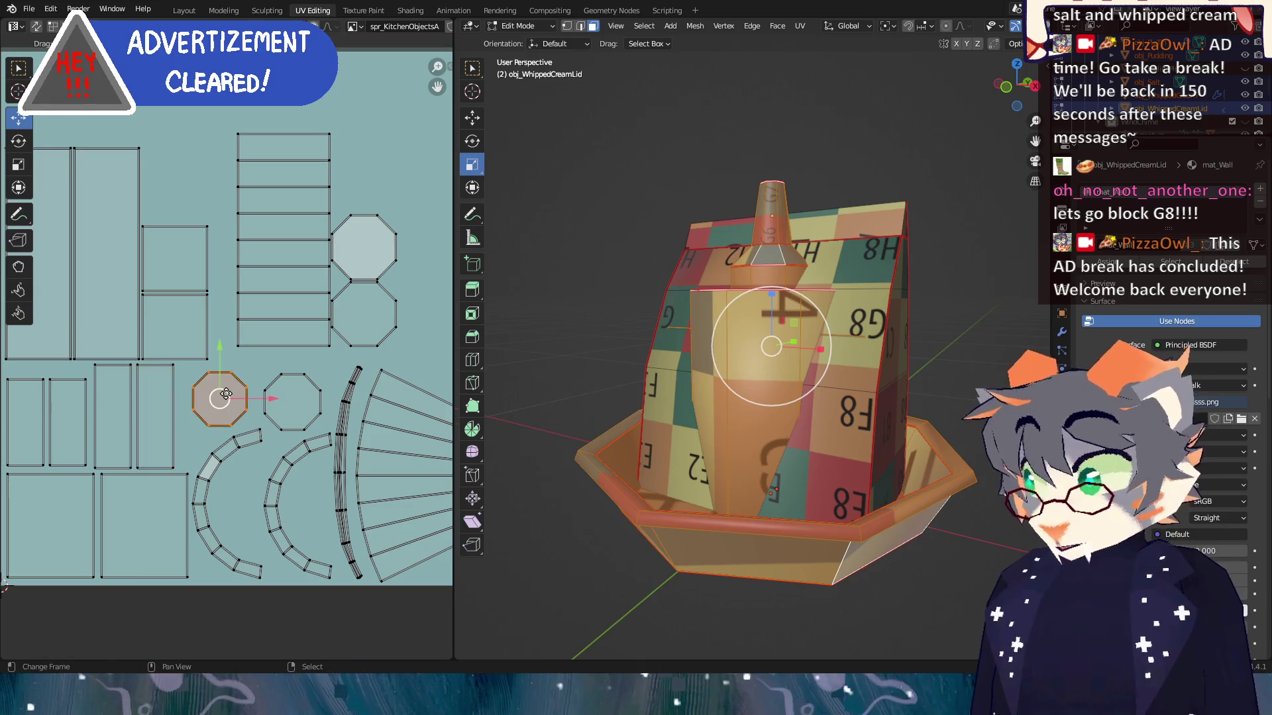
# Reposition the octagon islands and the arc, placing a small octagon beside the arcs.
pyautogui.moveTo(226, 394); pyautogui.dragTo(216, 403)
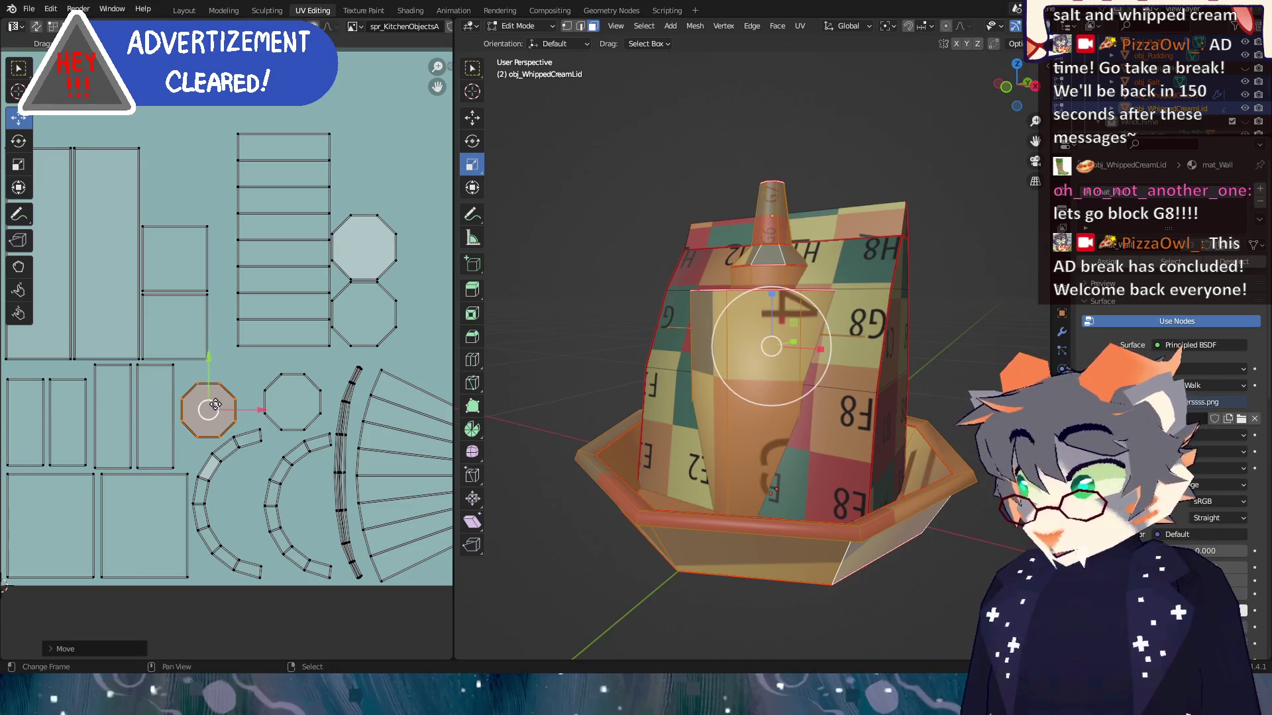
pyautogui.moveTo(302, 400); pyautogui.dragTo(297, 395)
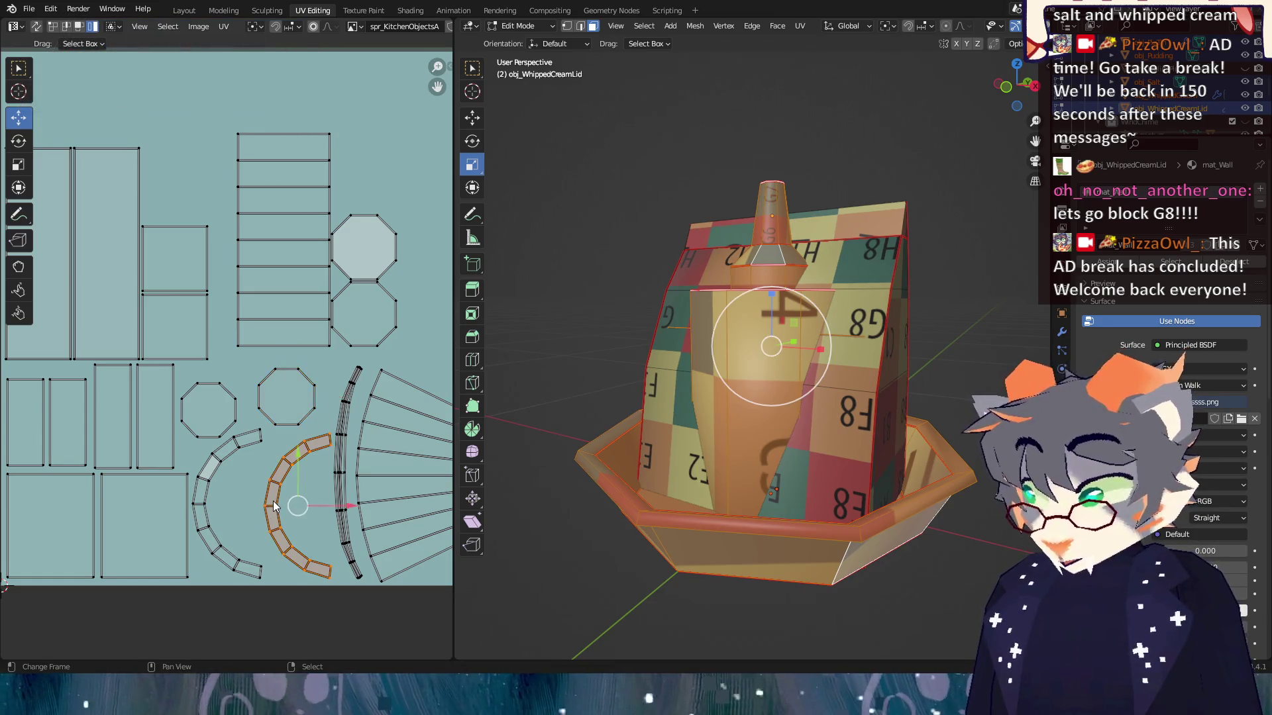
pyautogui.moveTo(275, 506); pyautogui.dragTo(48, 482)
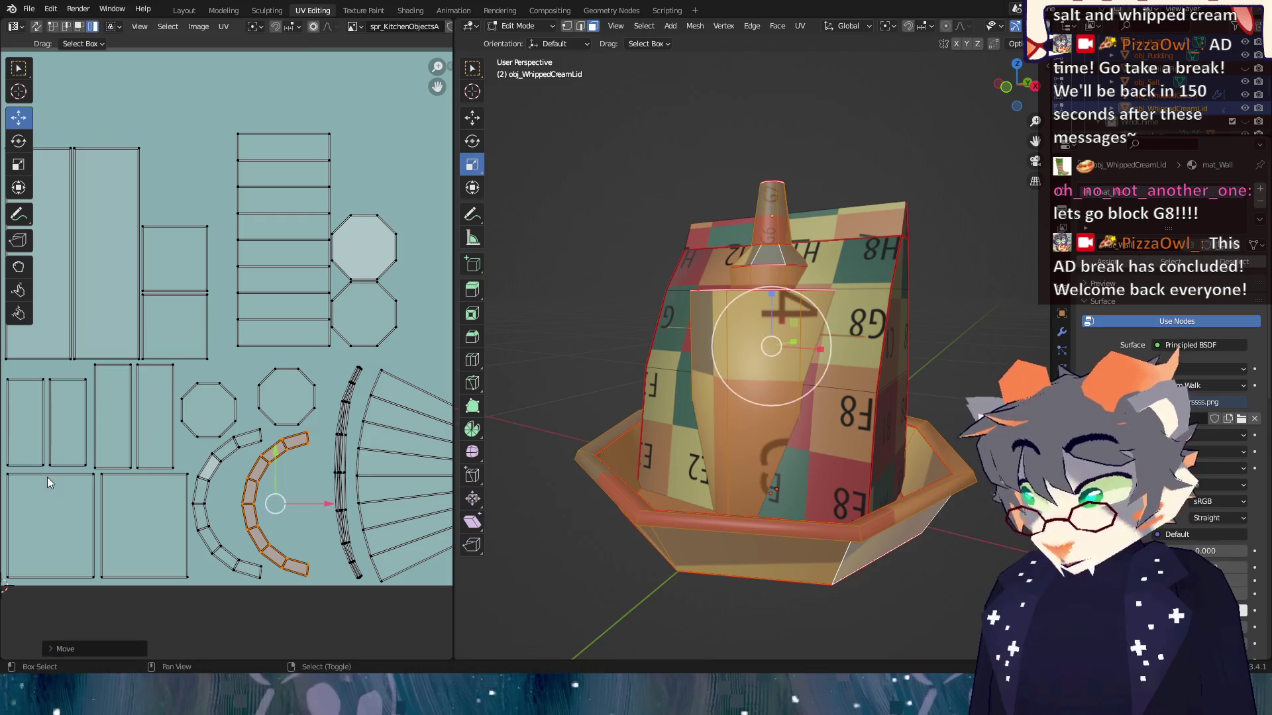
pyautogui.click(282, 401)
pyautogui.moveTo(284, 400); pyautogui.dragTo(296, 505)
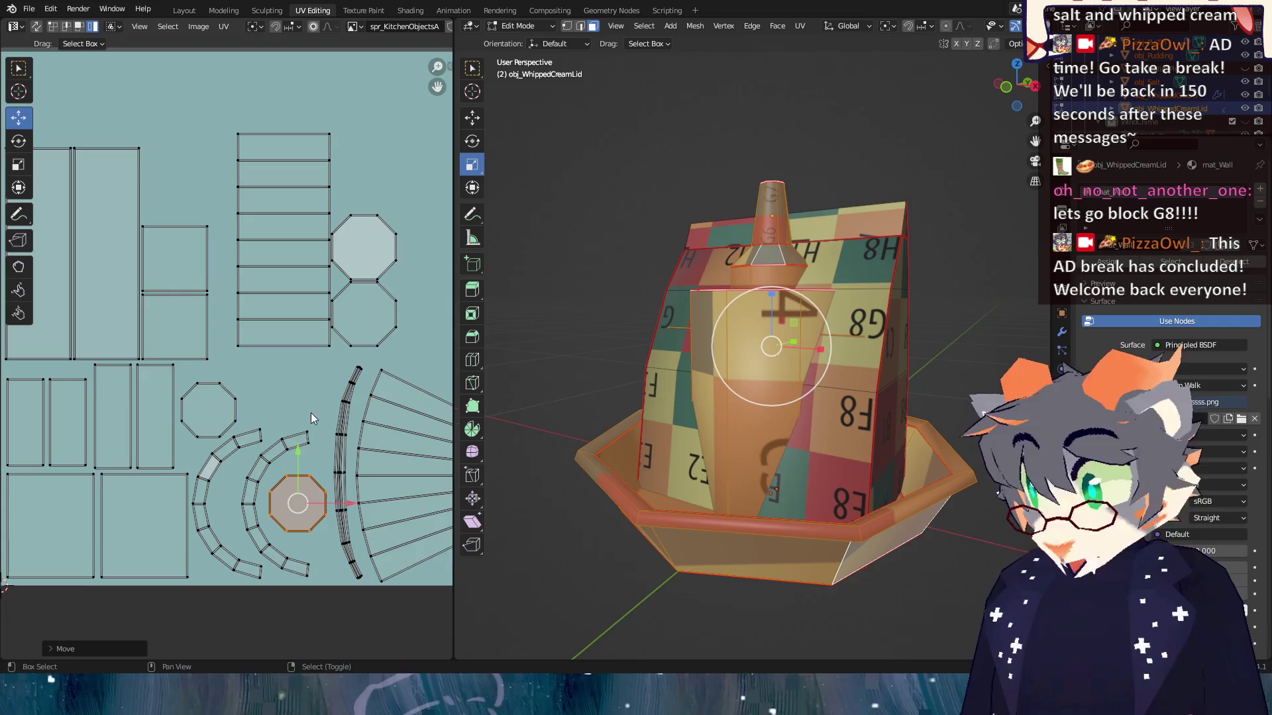
# Move the tall ladder-like strip island down and to the left.
pyautogui.scroll(1, 311, 418)
pyautogui.scroll(-1, 231, 424)
pyautogui.click(269, 310)
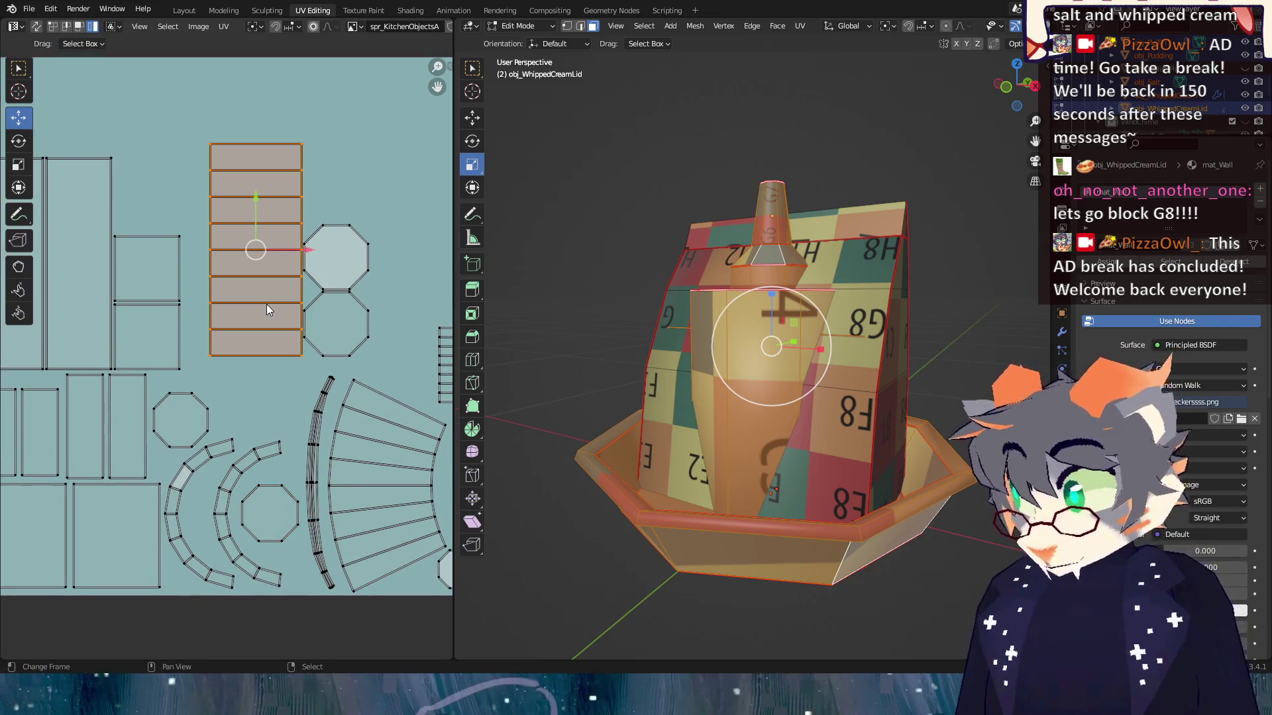
pyautogui.moveTo(268, 310); pyautogui.dragTo(252, 334)
pyautogui.hscroll(-4, 245, 324)
# Shift the small square islands right and move the square island upward.
pyautogui.click(202, 300)
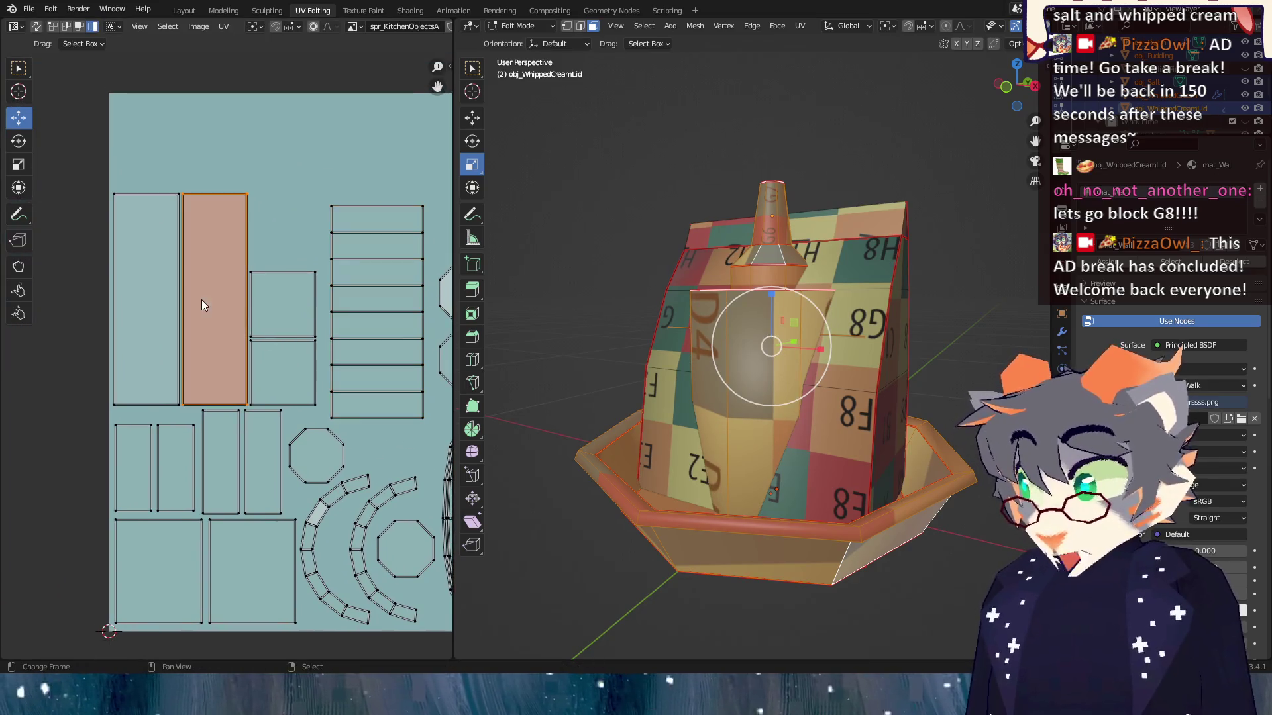
pyautogui.moveTo(277, 375); pyautogui.dragTo(292, 382)
pyautogui.click(288, 376)
pyautogui.keyDown('shift'); pyautogui.click(287, 382); pyautogui.keyUp('shift')
pyautogui.press('g')
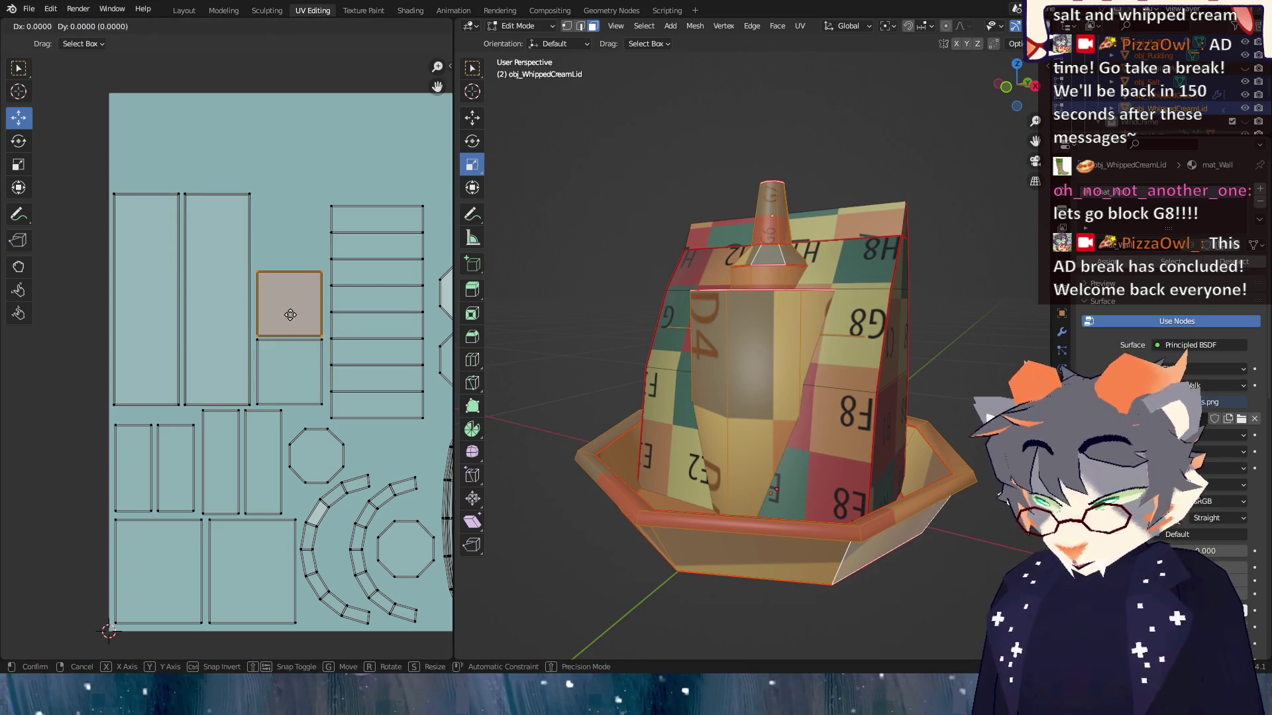
pyautogui.click(287, 238)
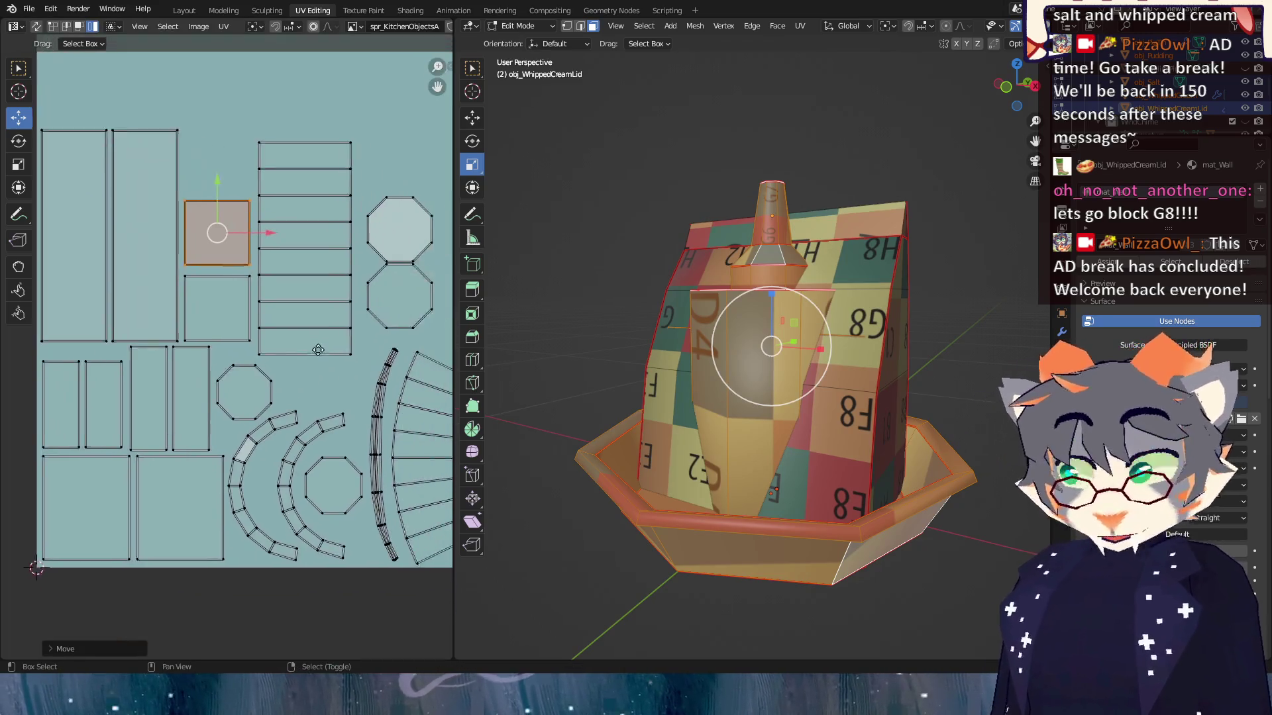
pyautogui.hscroll(3, 391, 419)
pyautogui.hscroll(-3, 280, 426)
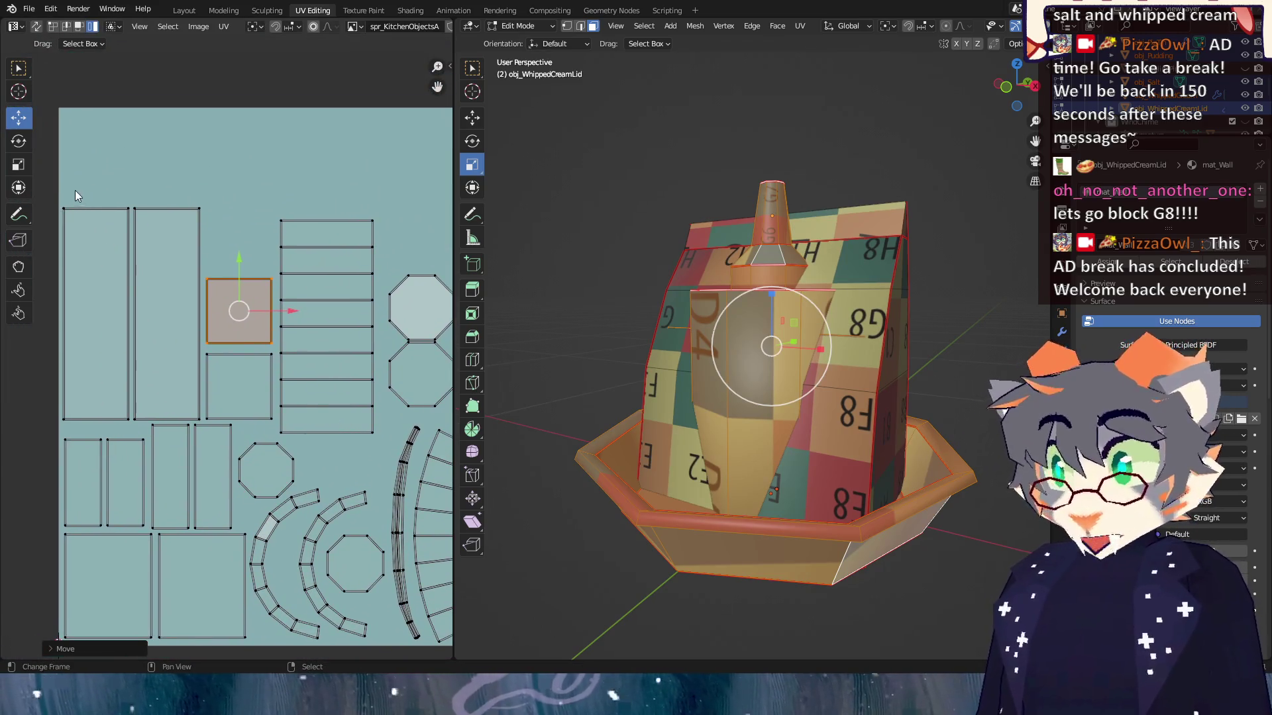
# Select the tall rectangle and lower square islands and move the striped island into place.
pyautogui.moveTo(213, 332)
pyautogui.mouseDown()
pyautogui.moveTo(264, 389)
pyautogui.moveTo(245, 368)
pyautogui.mouseUp()
pyautogui.hscroll(10, 343, 515)
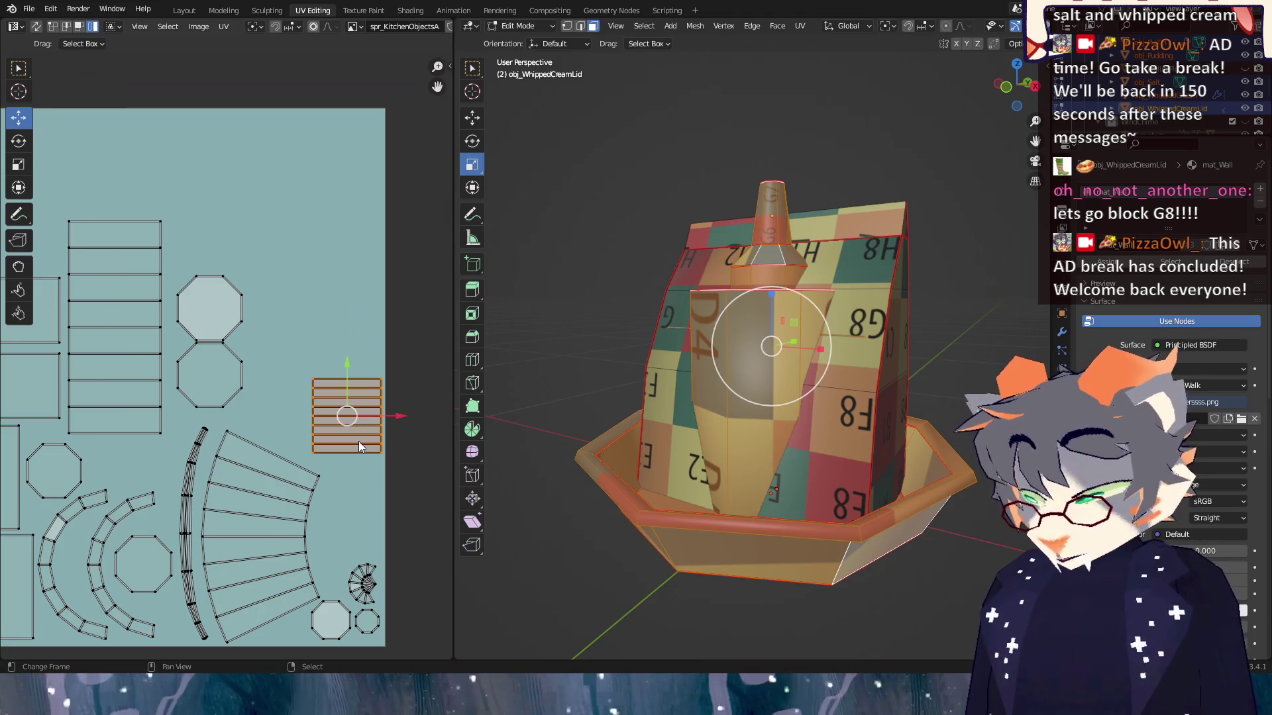
pyautogui.press('g')
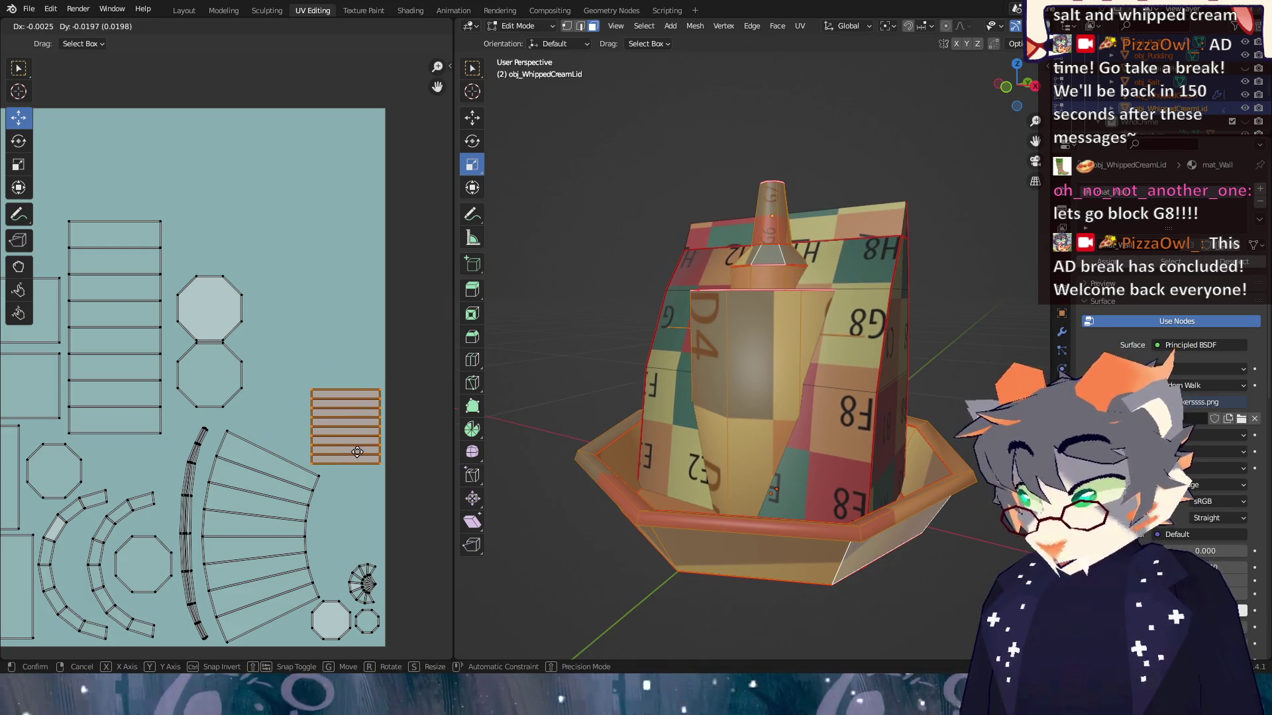
pyautogui.click(357, 451)
# Move the lower octagon island beside the stripes, then frame the whole UV layout.
pyautogui.click(208, 365)
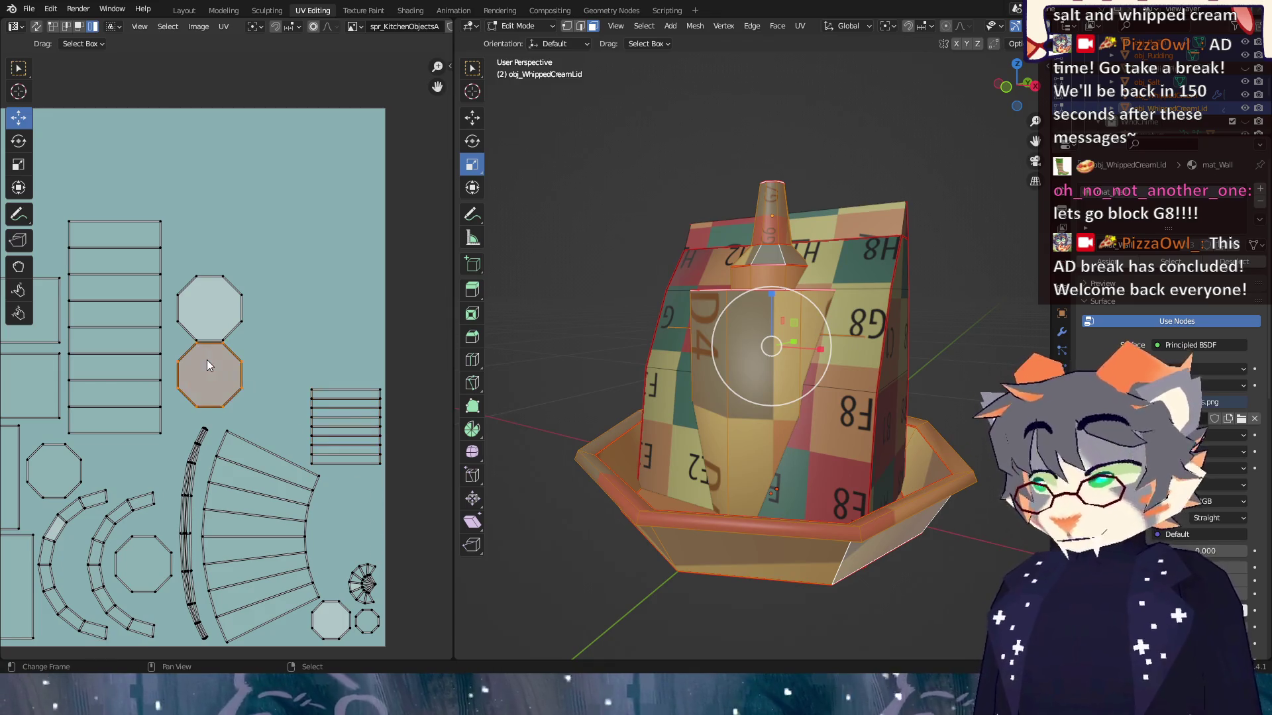
pyautogui.press('g')
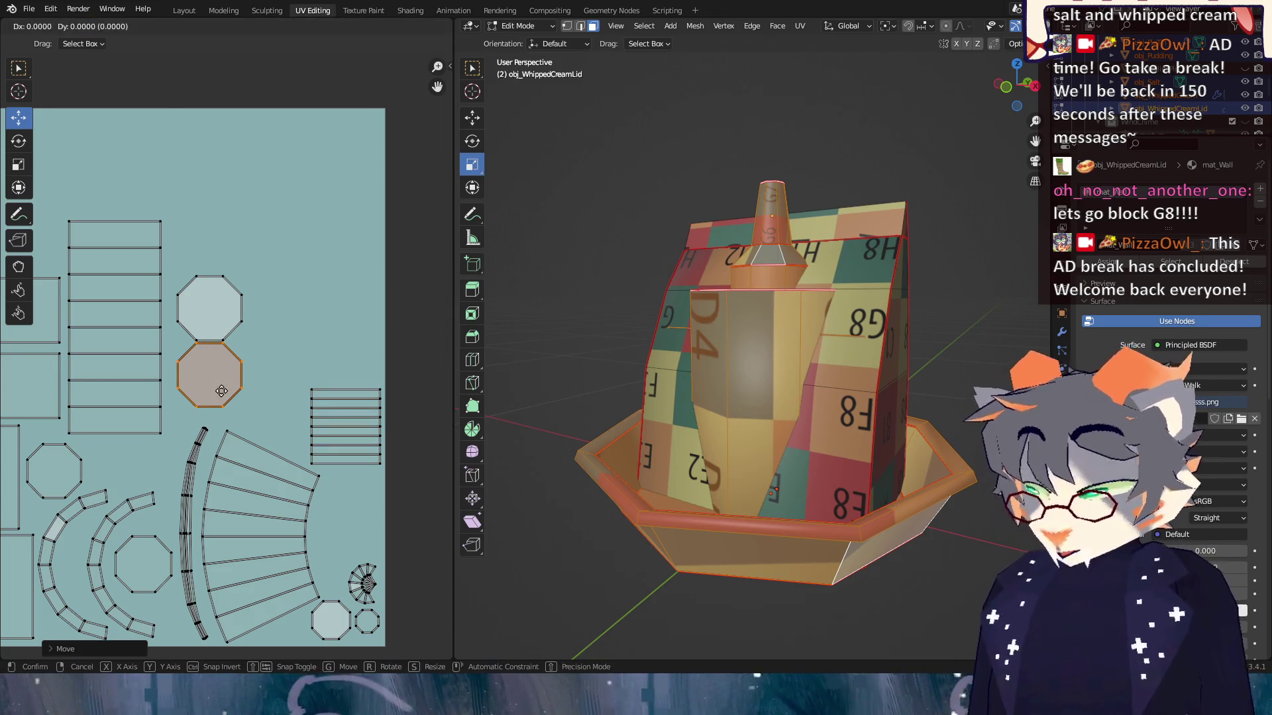
pyautogui.click(125, 499)
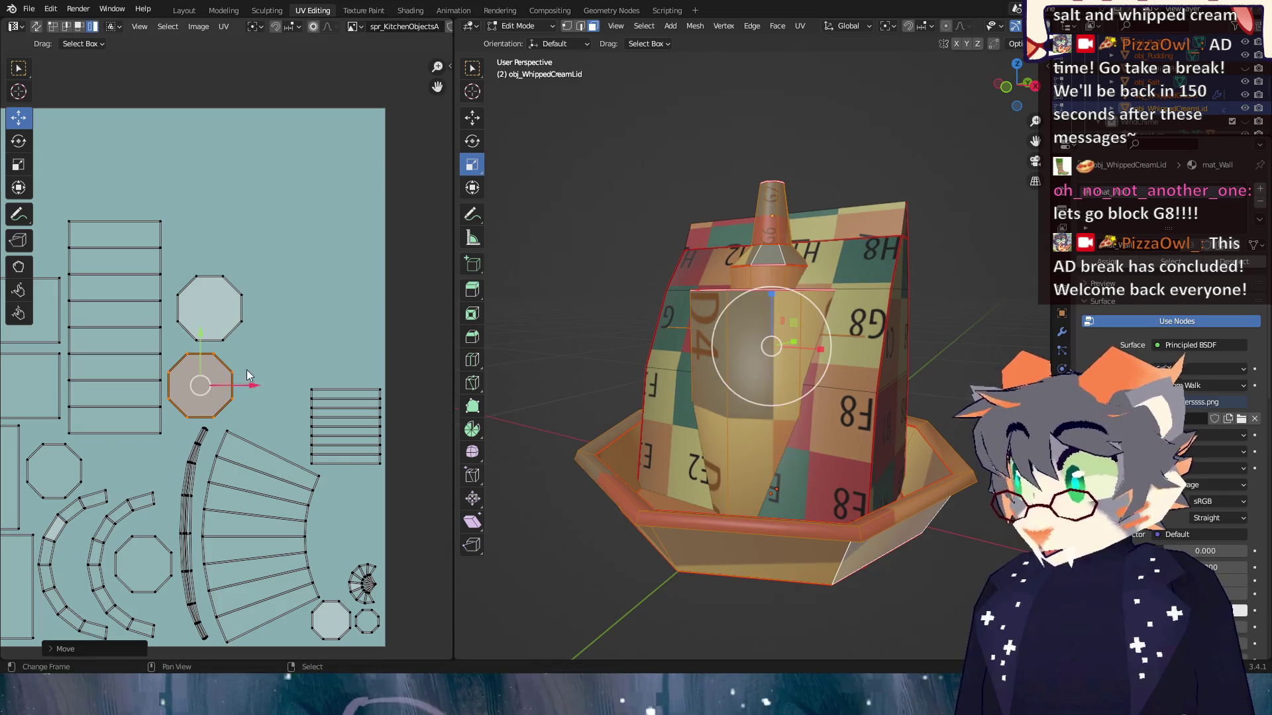
pyautogui.press('g')
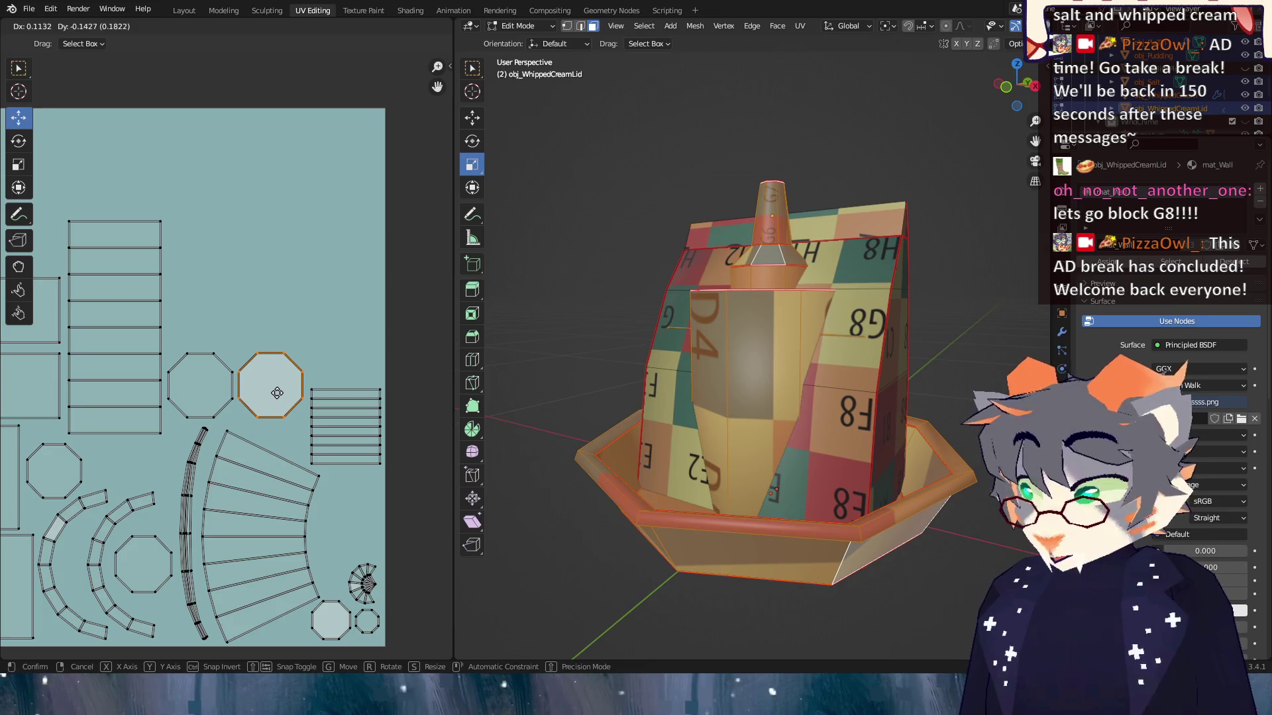
pyautogui.click(277, 393)
pyautogui.scroll(-2, 281, 398)
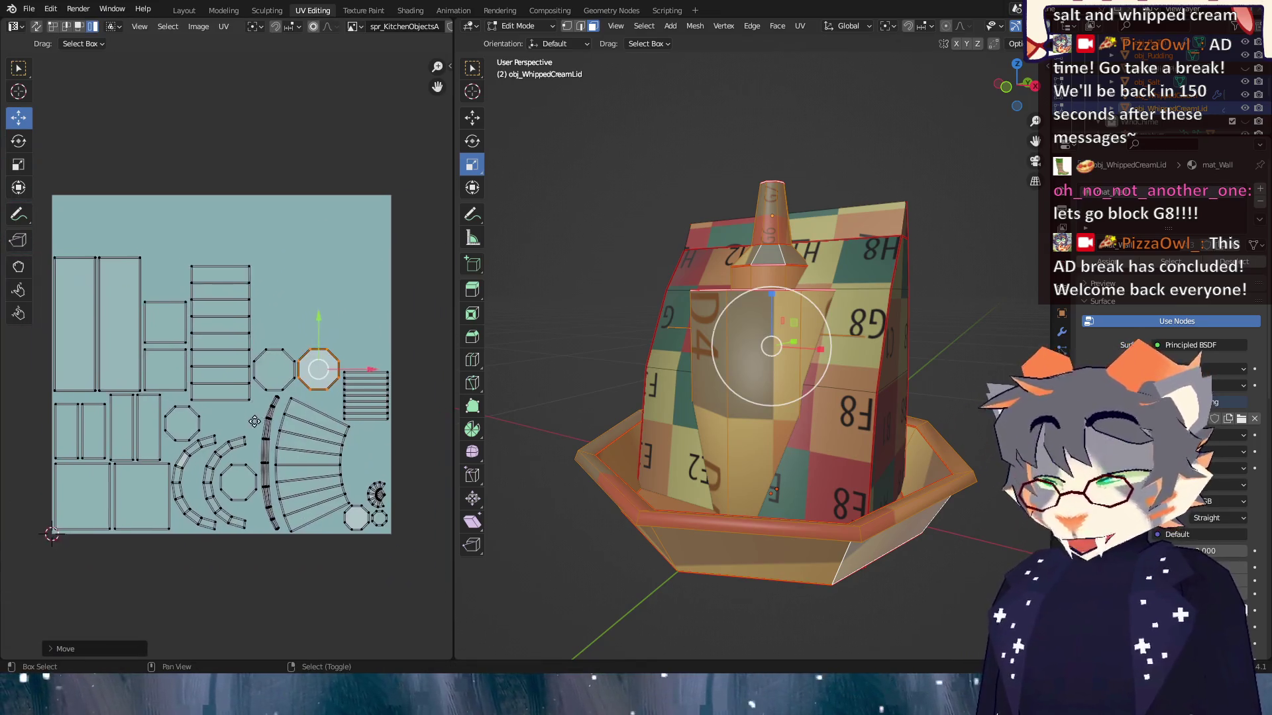
pyautogui.moveTo(254, 422); pyautogui.dragTo(232, 420)
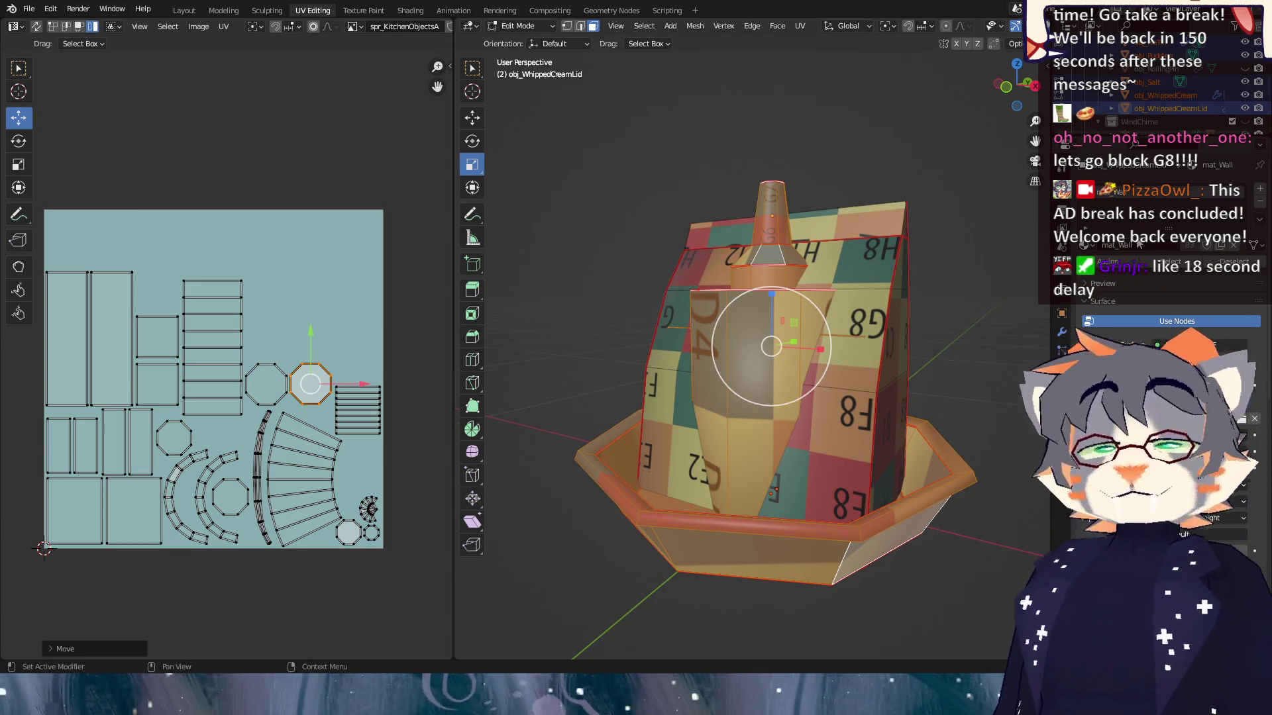
# Return to Object Mode and make the flour bag obj_Flour the active object.
pyautogui.press('Tab')
pyautogui.click(772, 276)
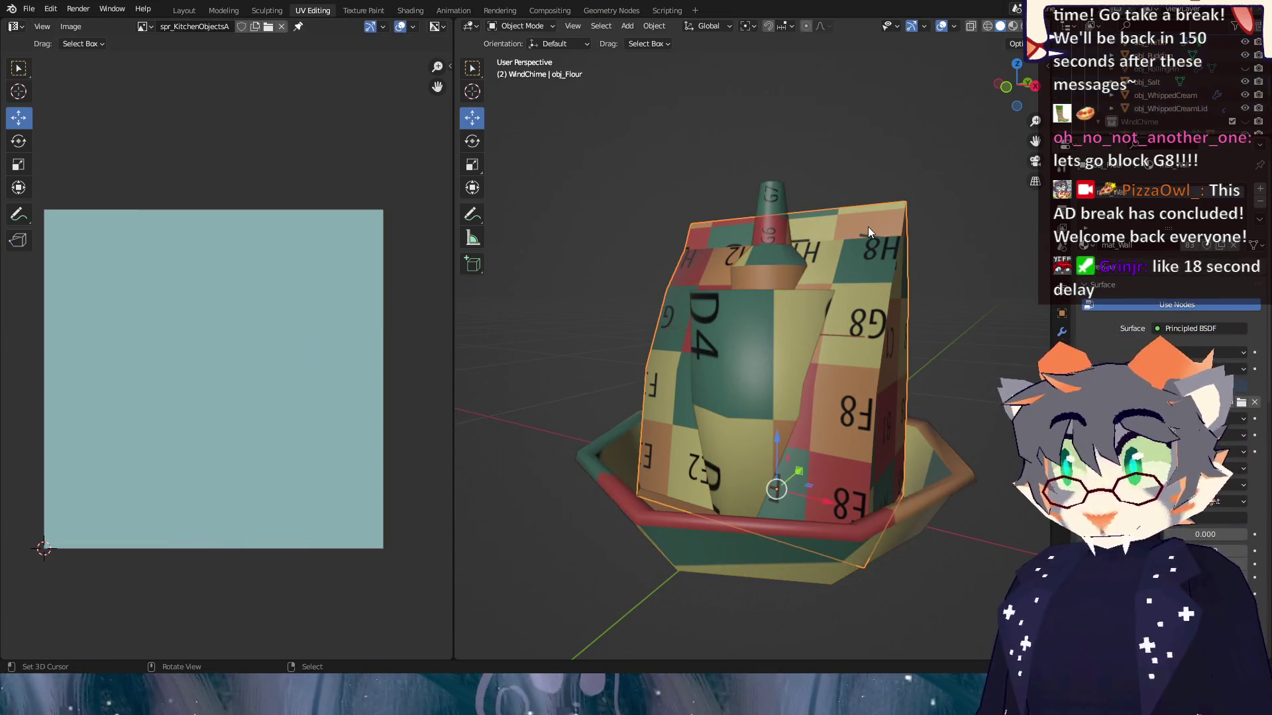
# Create a new material for obj_Flour and rename it mat_KitchenObjs.
pyautogui.click(1086, 246)
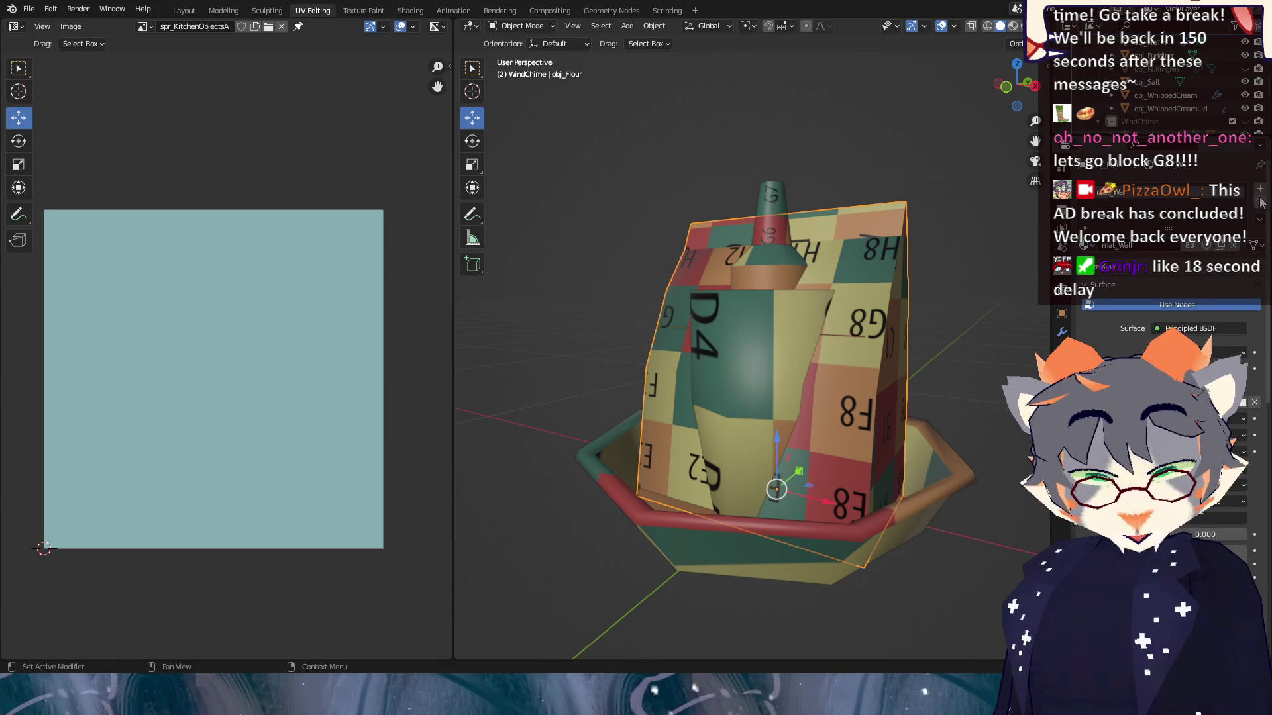
pyautogui.click(1234, 246)
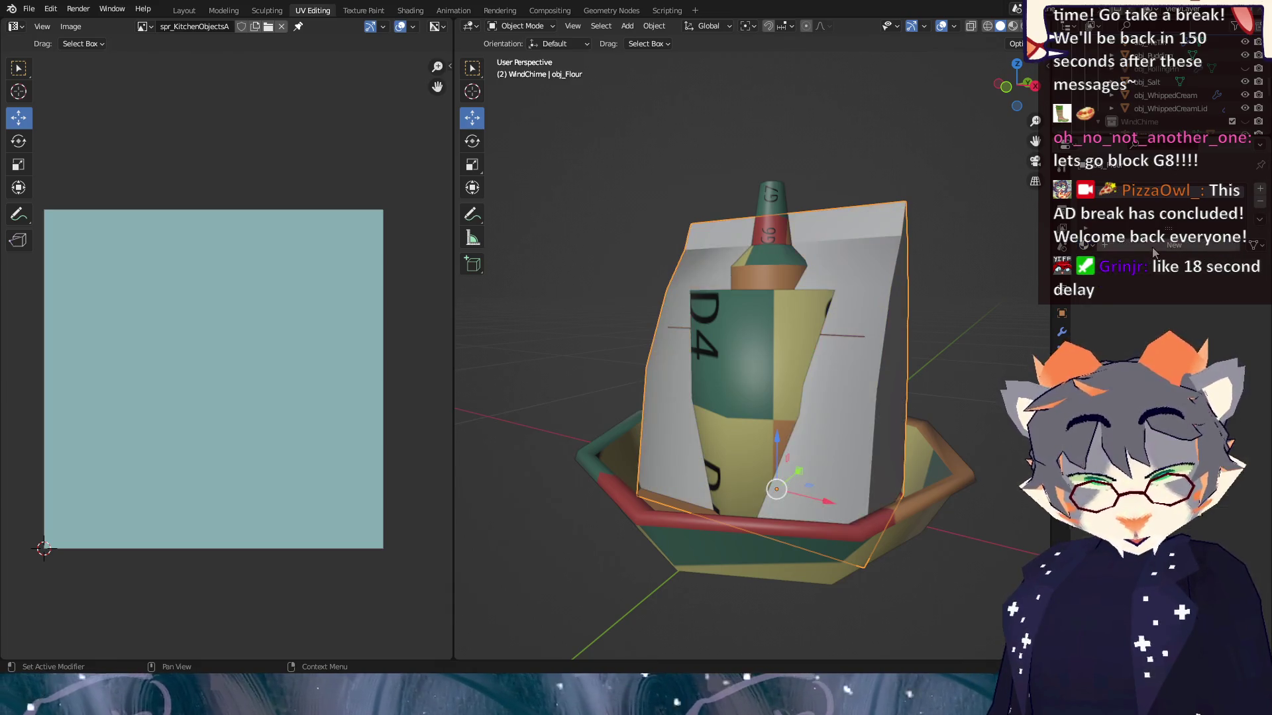
pyautogui.click(1165, 245)
pyautogui.doubleClick(1144, 246)
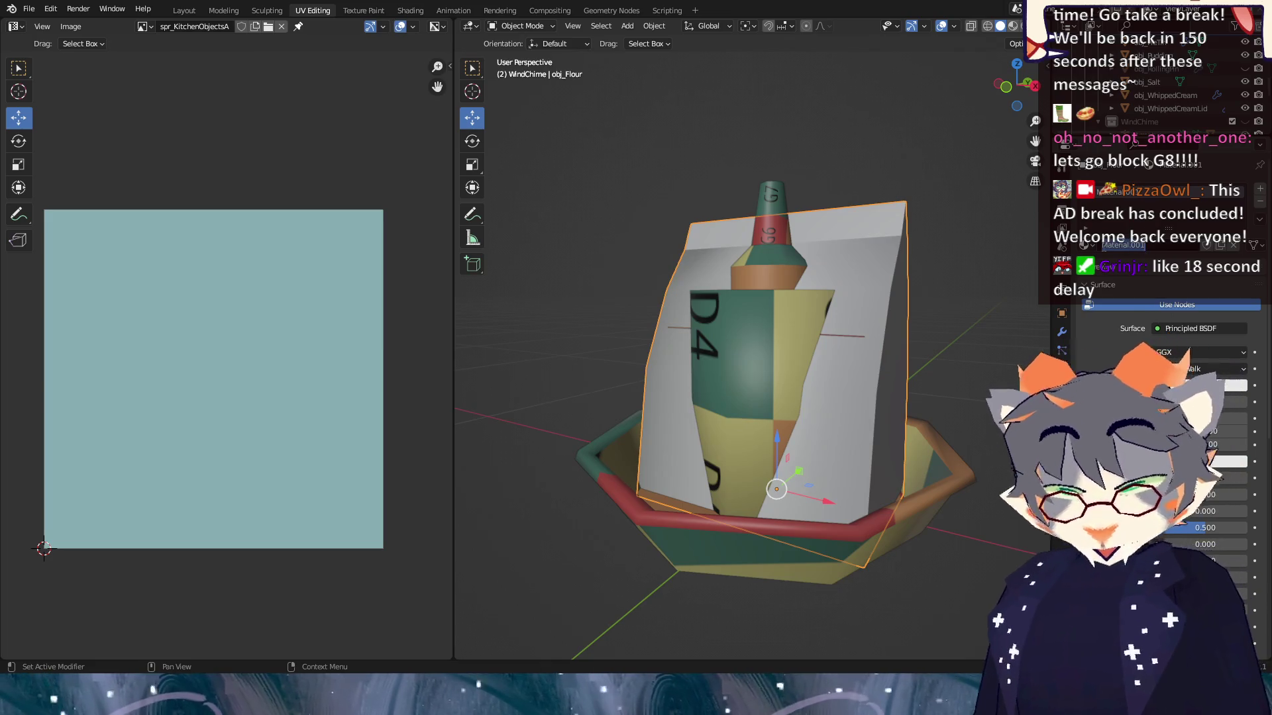
pyautogui.write('mat_KitchenObjs')
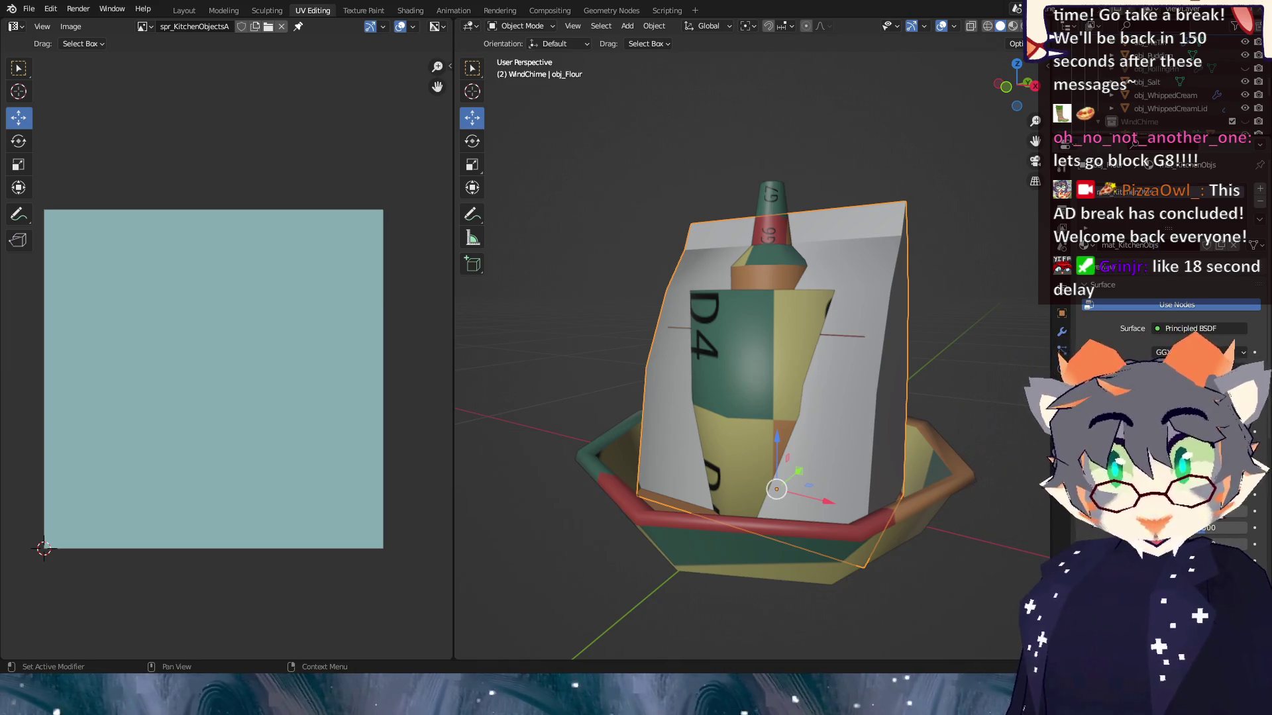
# Set the Base Color to an Image Texture using spr_KitchenObjectsA.
pyautogui.click(1126, 385)
pyautogui.click(886, 483)
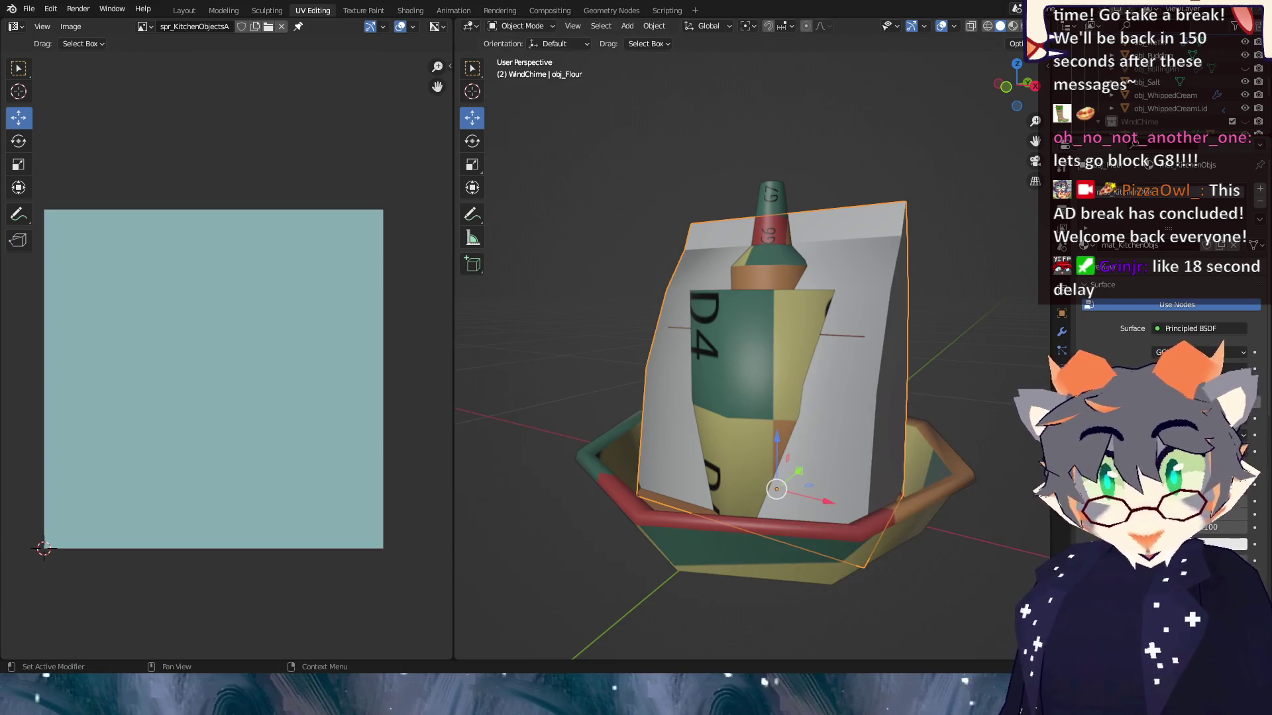
pyautogui.click(1086, 573)
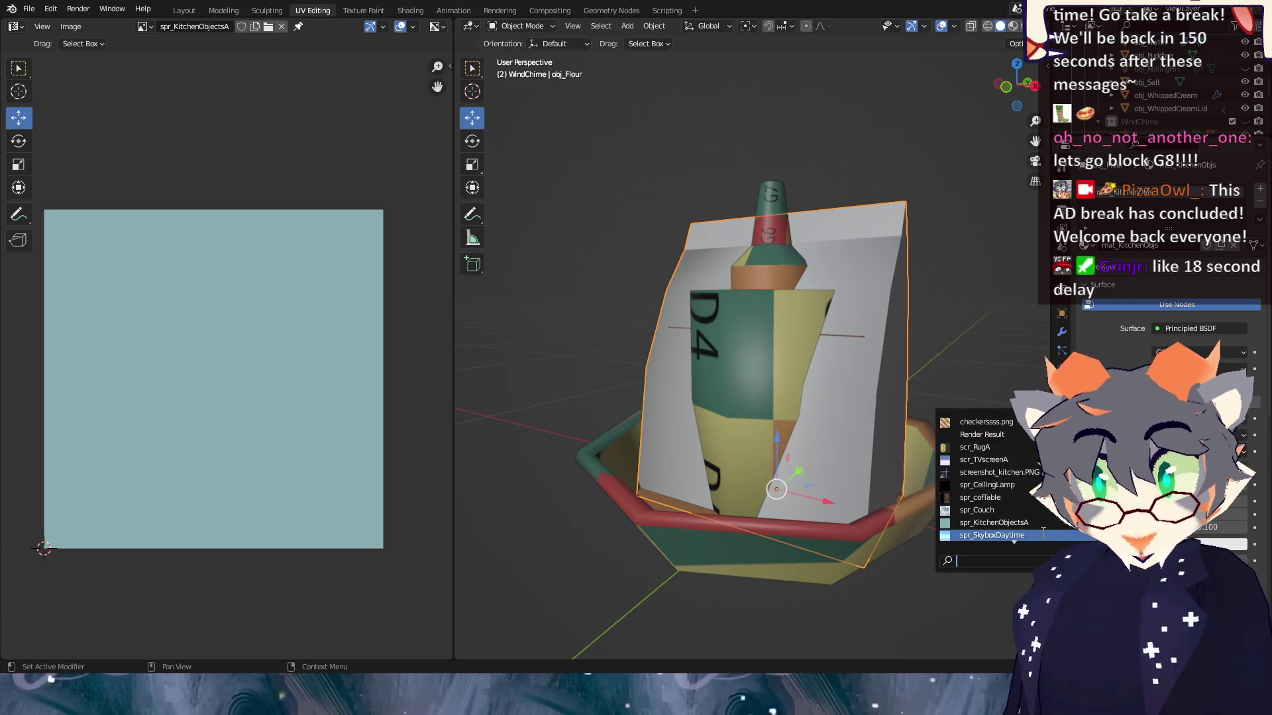
pyautogui.click(993, 522)
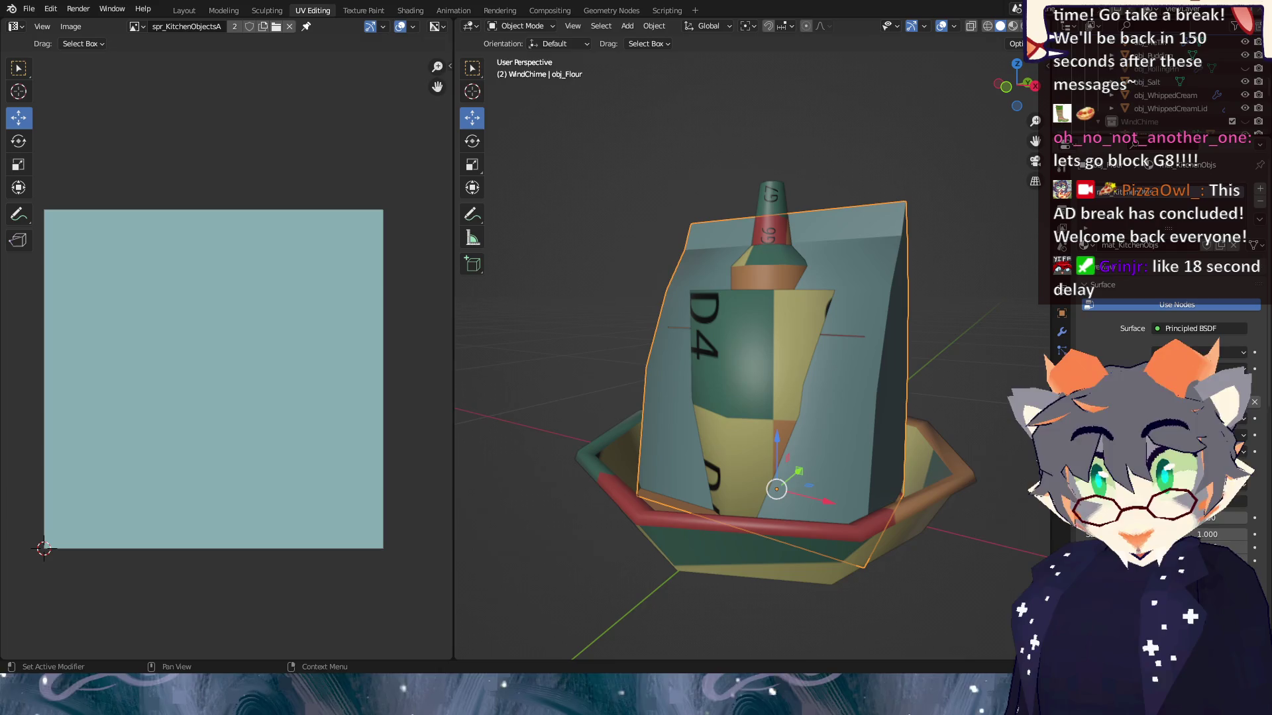
pyautogui.click(71, 27)
pyautogui.click(91, 141)
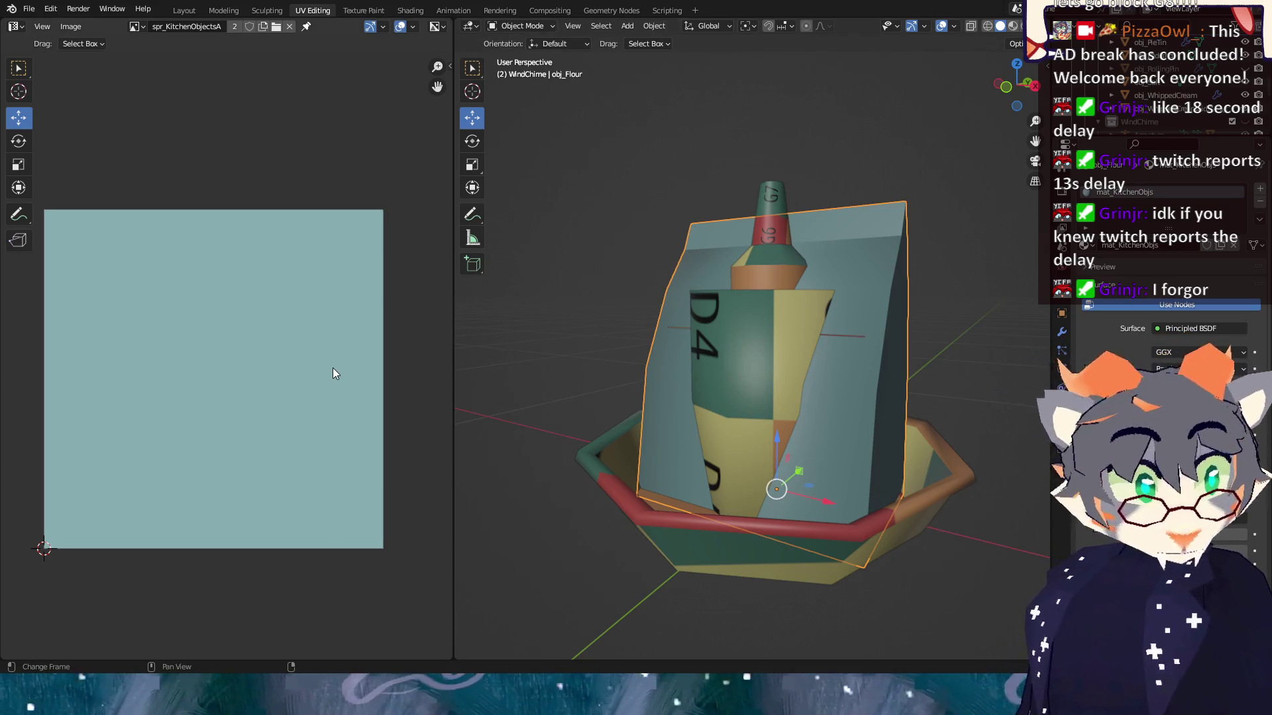
# Switch to the Texture Paint workspace and centre the flour bag in the viewport.
pyautogui.click(363, 10)
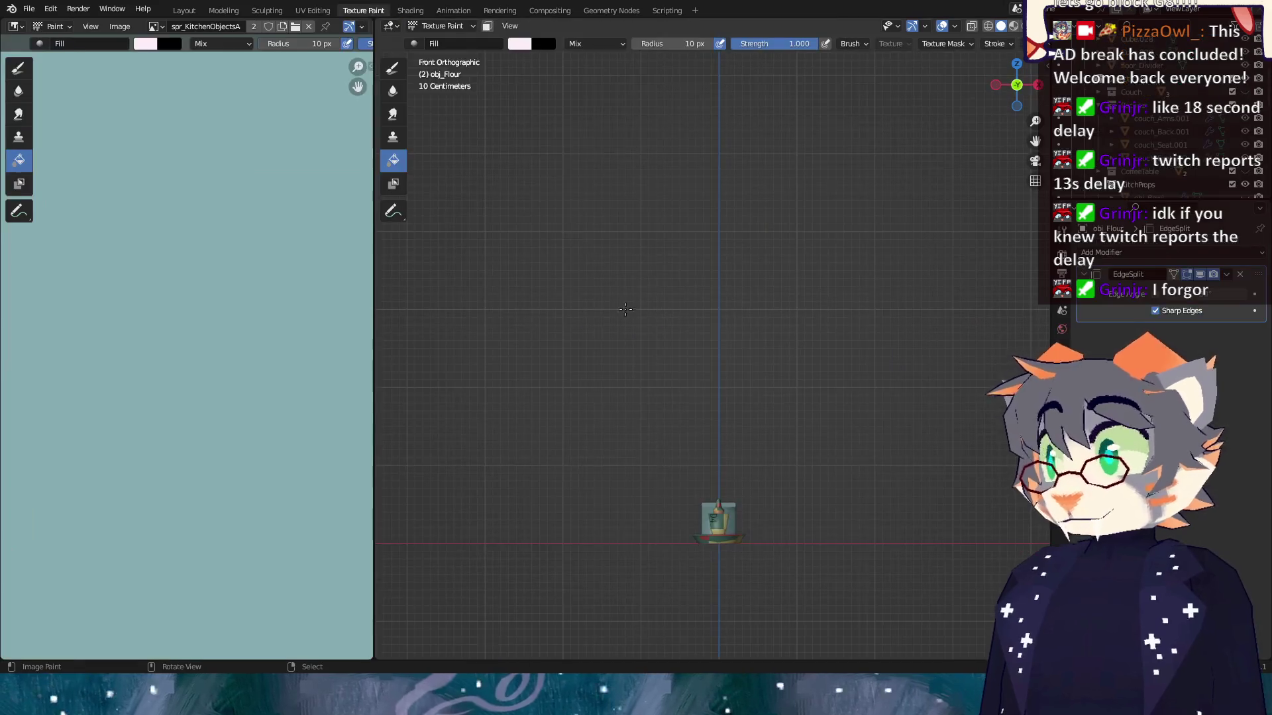
pyautogui.scroll(10, 721, 440)
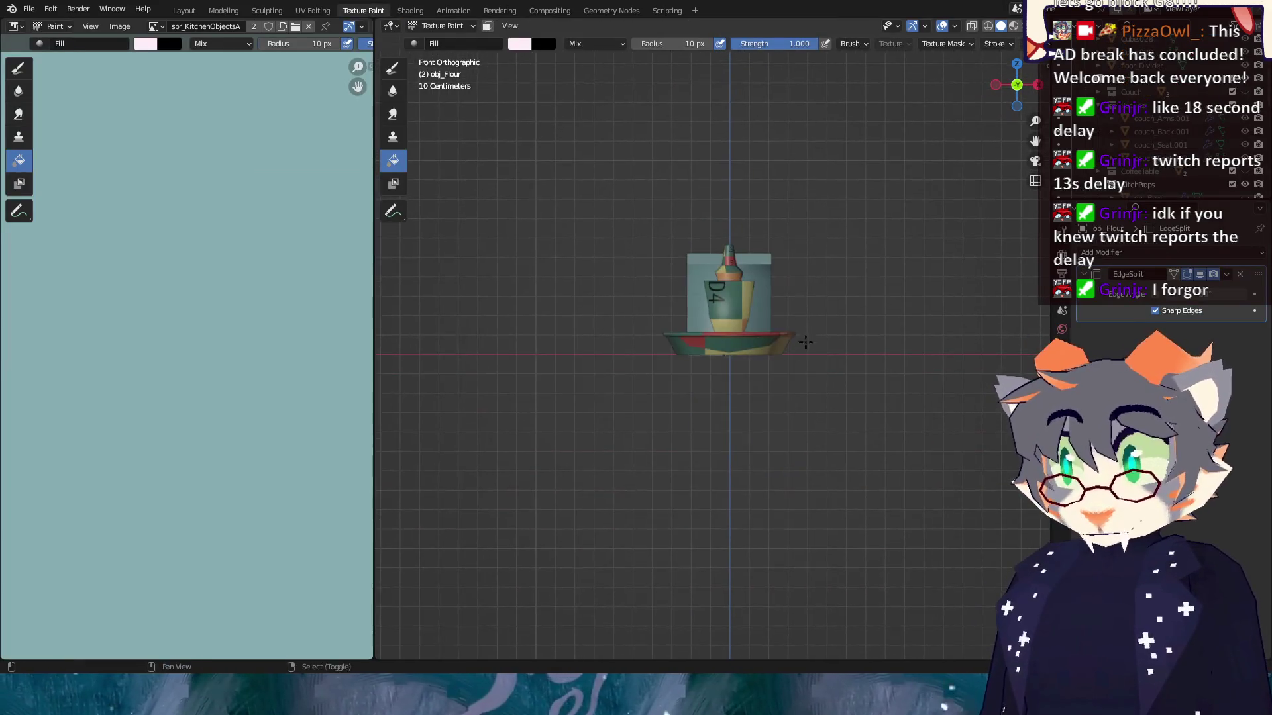
pyautogui.moveTo(799, 252); pyautogui.dragTo(778, 355)
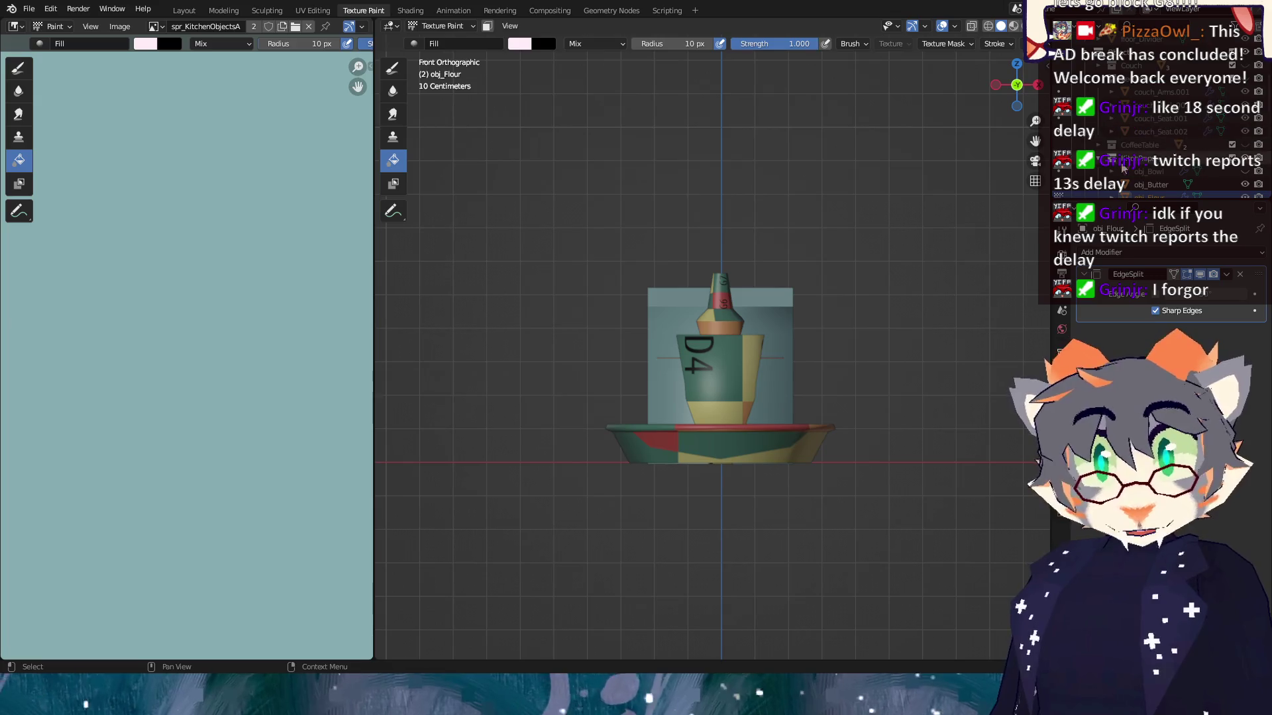
pyautogui.scroll(-2, 1245, 139)
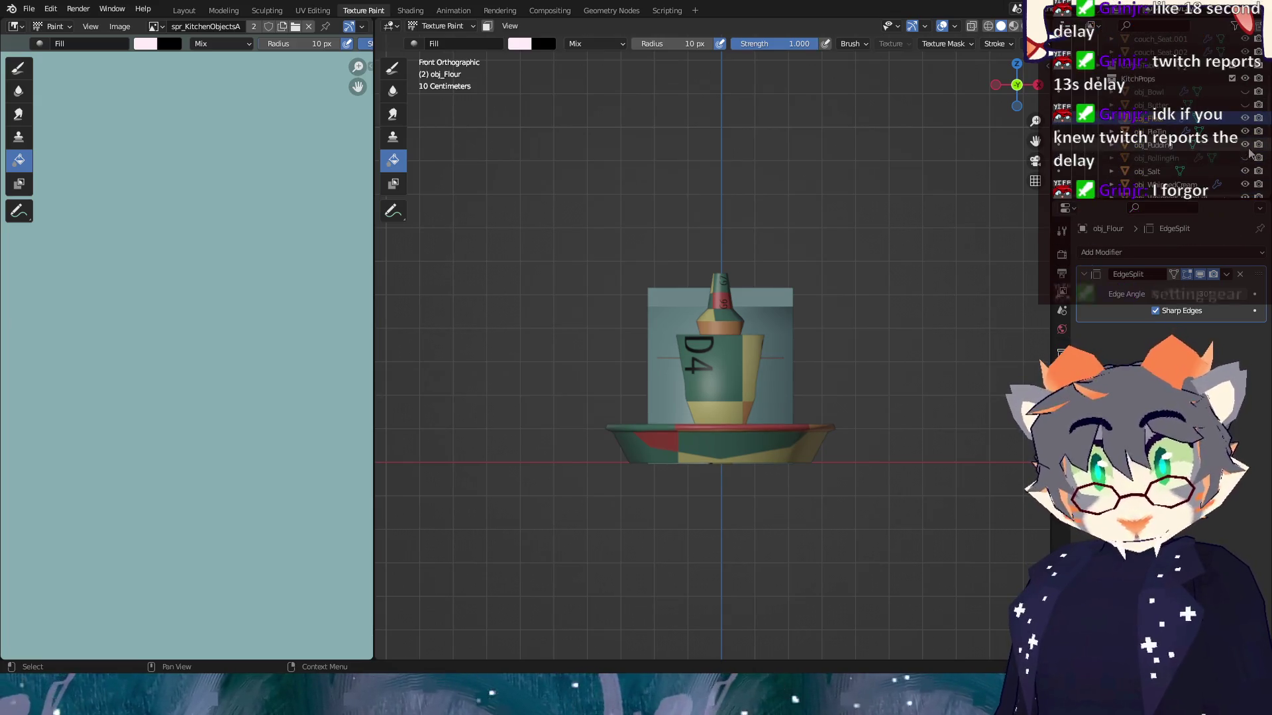
# Hide the dish, cup, bottle and whipped cream lid in the outliner.
pyautogui.click(1244, 131)
pyautogui.click(1244, 184)
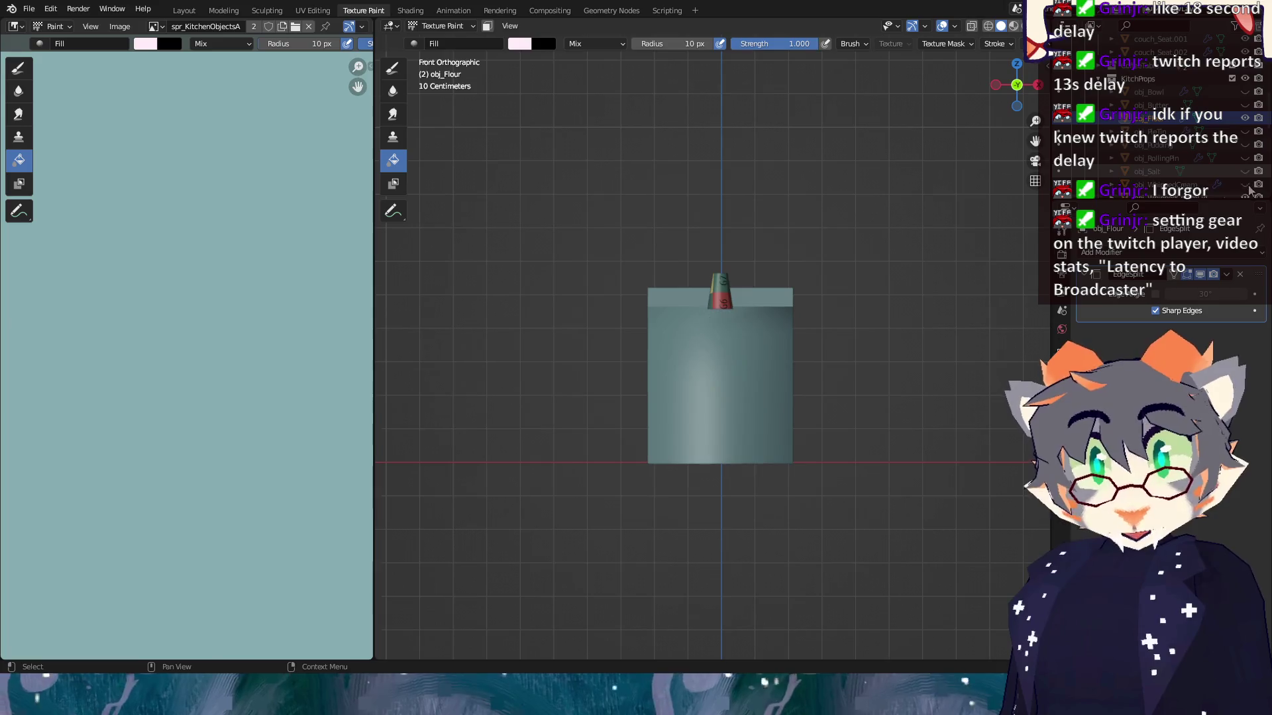
pyautogui.scroll(-2, 1248, 185)
pyautogui.click(1245, 172)
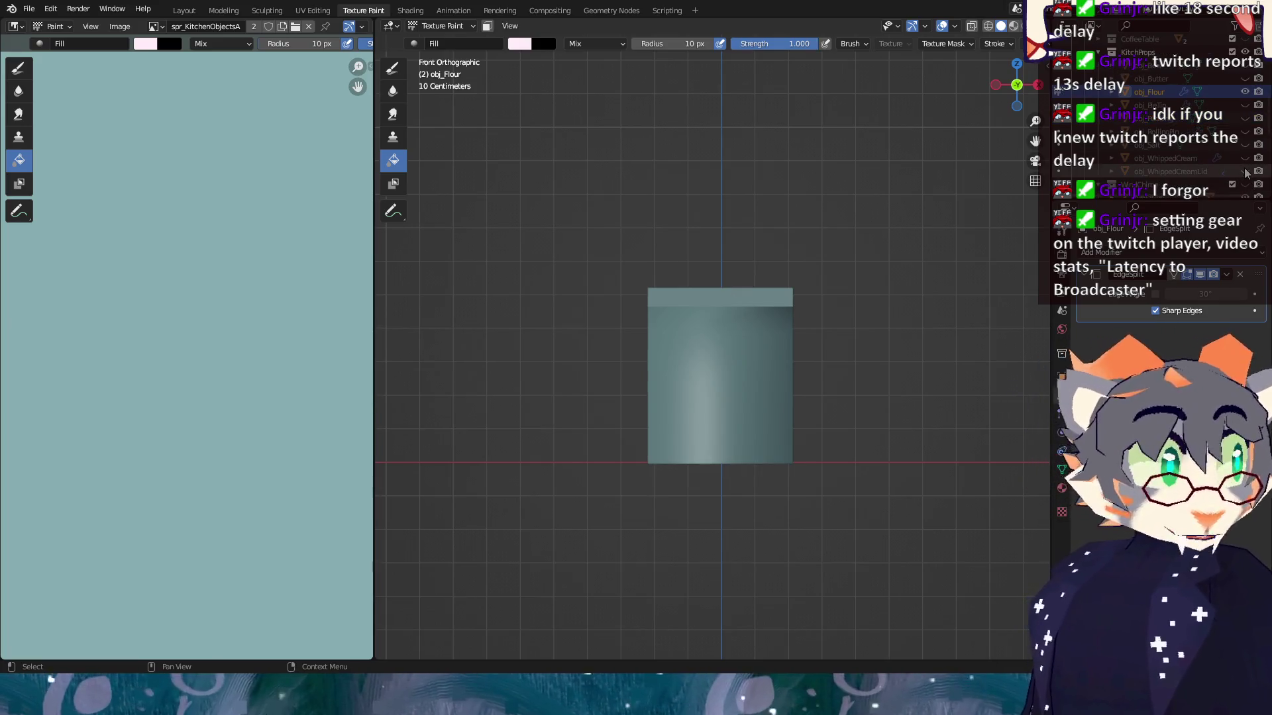